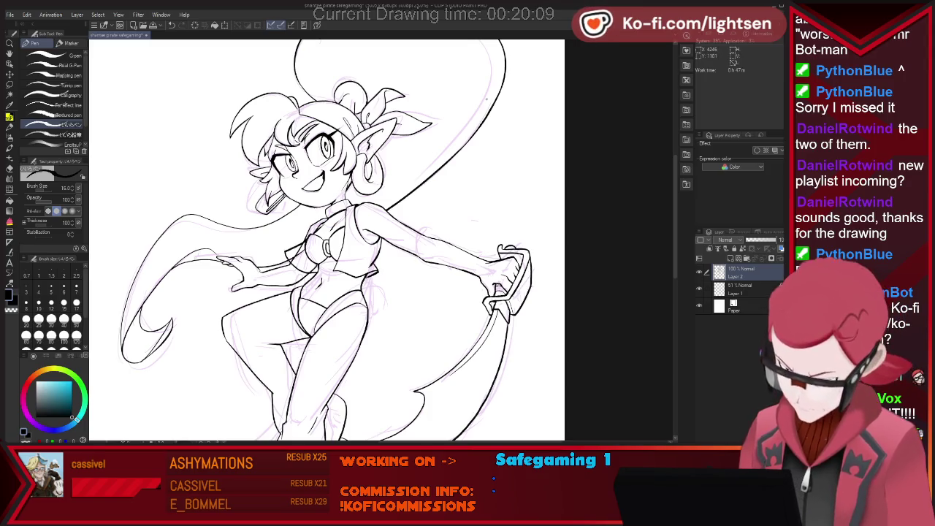
- Refine the chest, torso and top-ring lines, alternating pen and eraser while zoomed in
{"action": "key", "text": "e"}
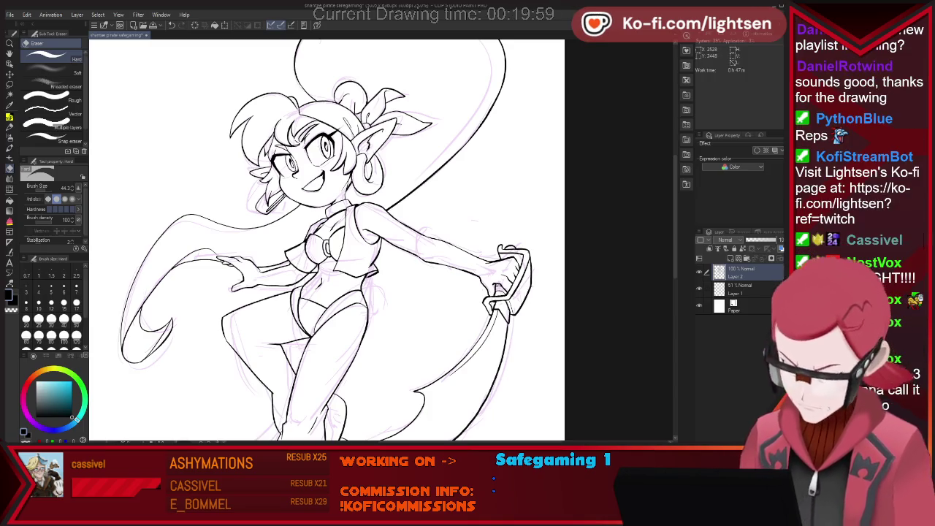
{"action": "scroll", "coordinate": [304, 238], "scroll_direction": "up", "scroll_amount": 2}
{"action": "scroll", "coordinate": [304, 238], "scroll_direction": "up", "scroll_amount": 2}
{"action": "scroll", "coordinate": [304, 238], "scroll_direction": "up", "scroll_amount": 2}
{"action": "key", "text": "p"}
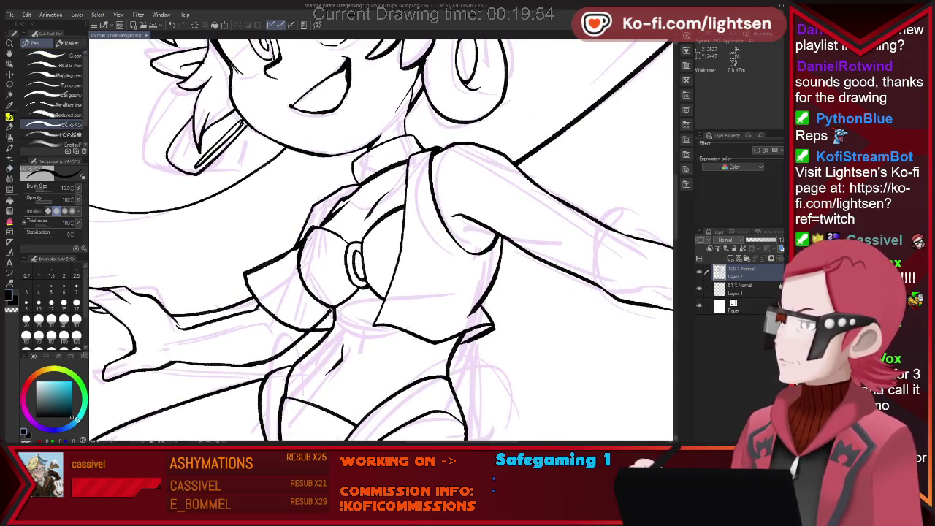
{"action": "key", "text": "e"}
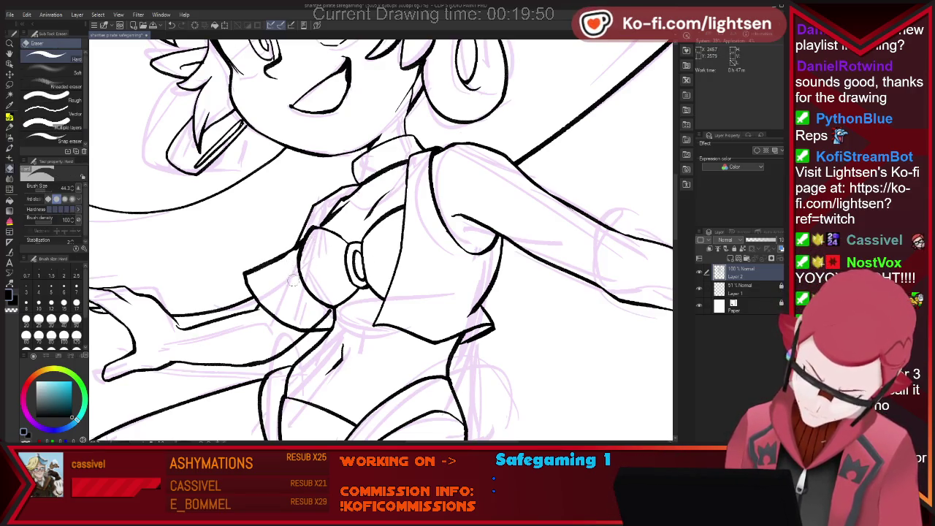
{"action": "key", "text": "p"}
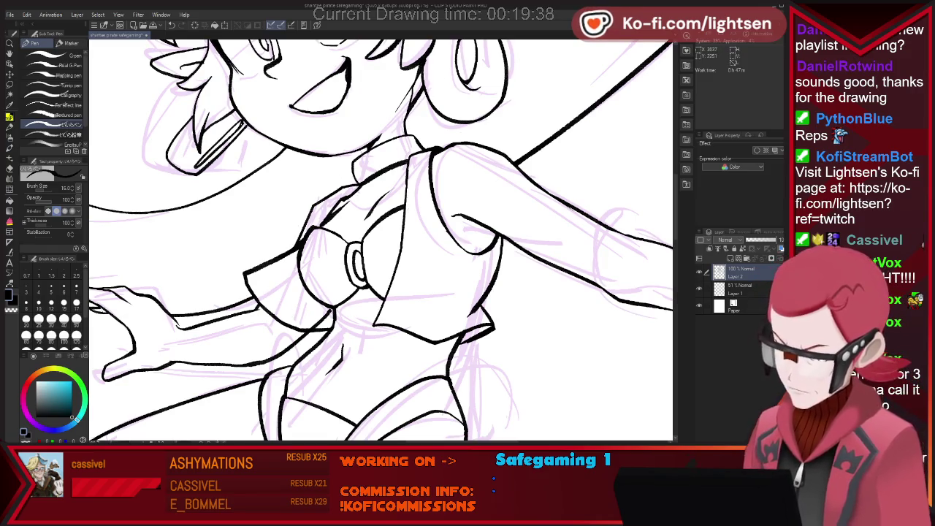
{"action": "scroll", "coordinate": [449, 184], "scroll_direction": "down", "scroll_amount": 3}
{"action": "scroll", "coordinate": [449, 184], "scroll_direction": "down", "scroll_amount": 3}
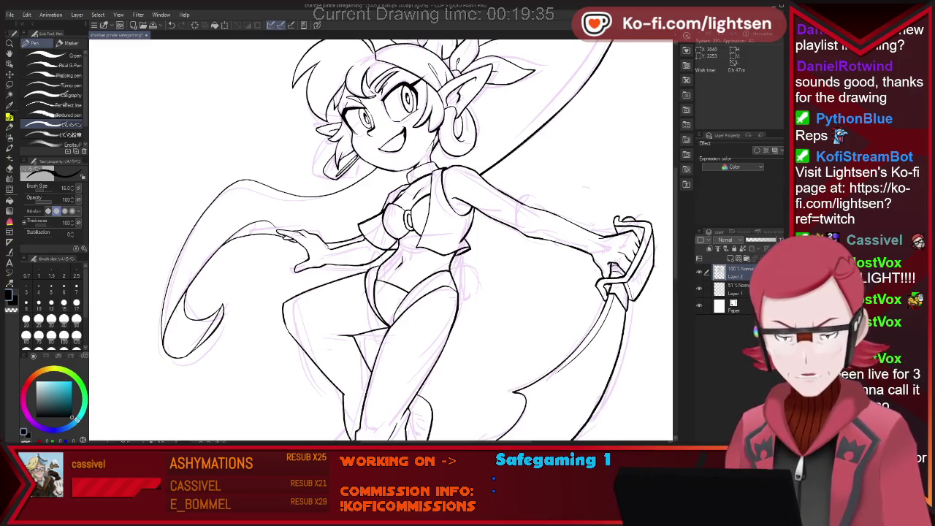
- Touch up the arm and hand line art, alternating pen and eraser
{"action": "scroll", "coordinate": [489, 160], "scroll_direction": "up", "scroll_amount": 1}
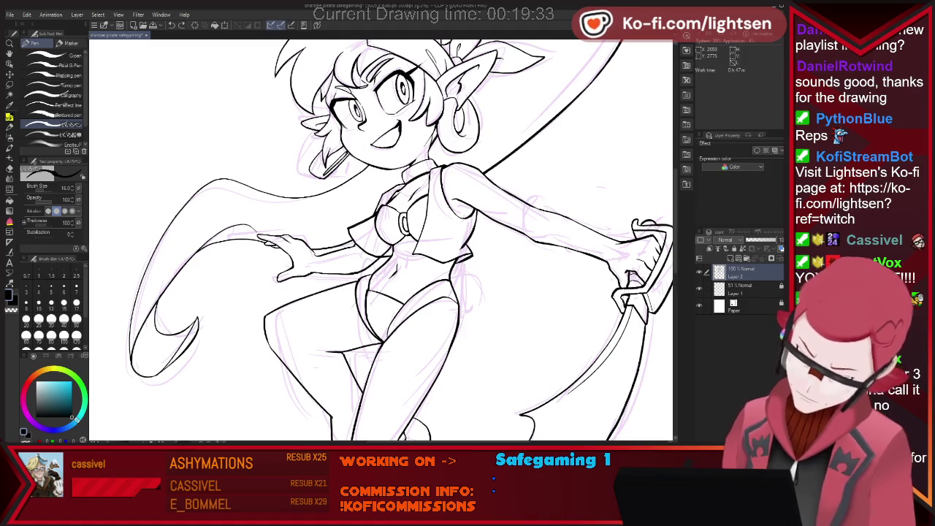
{"action": "key", "text": "e"}
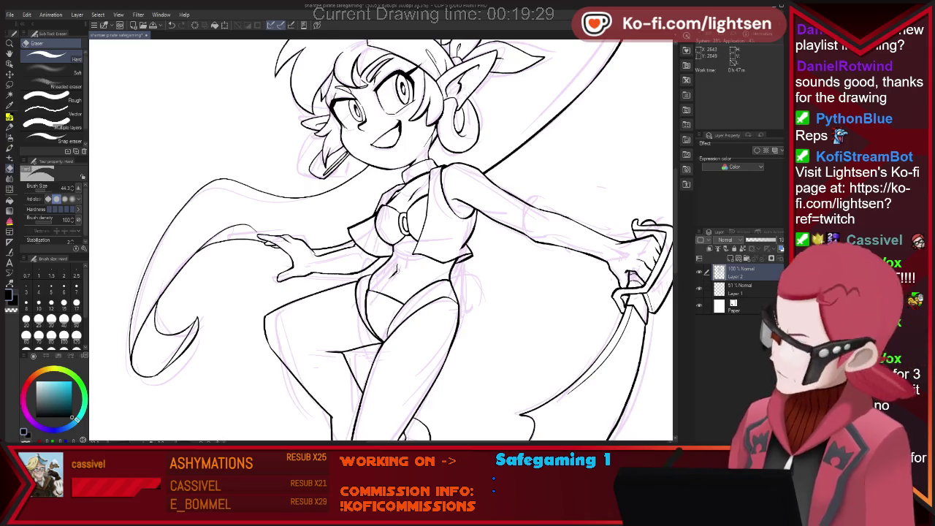
{"action": "key", "text": "p"}
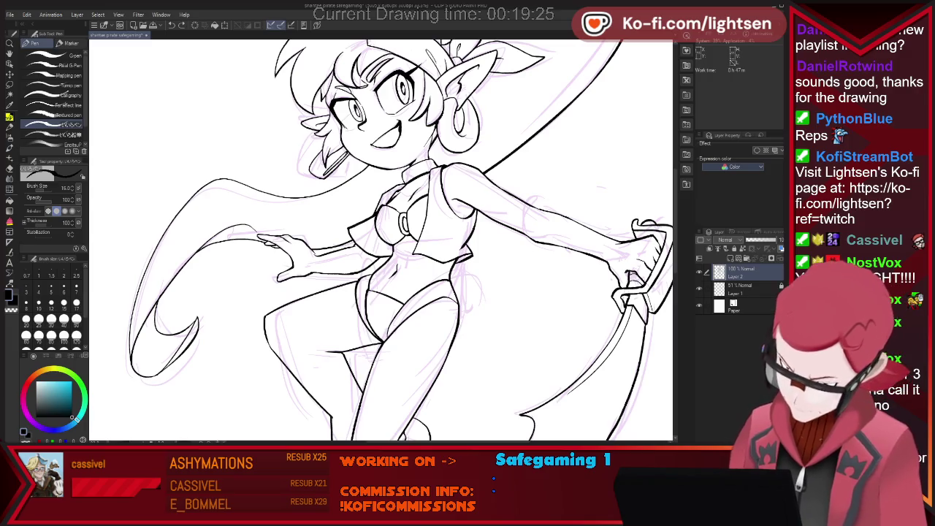
{"action": "key", "text": "e"}
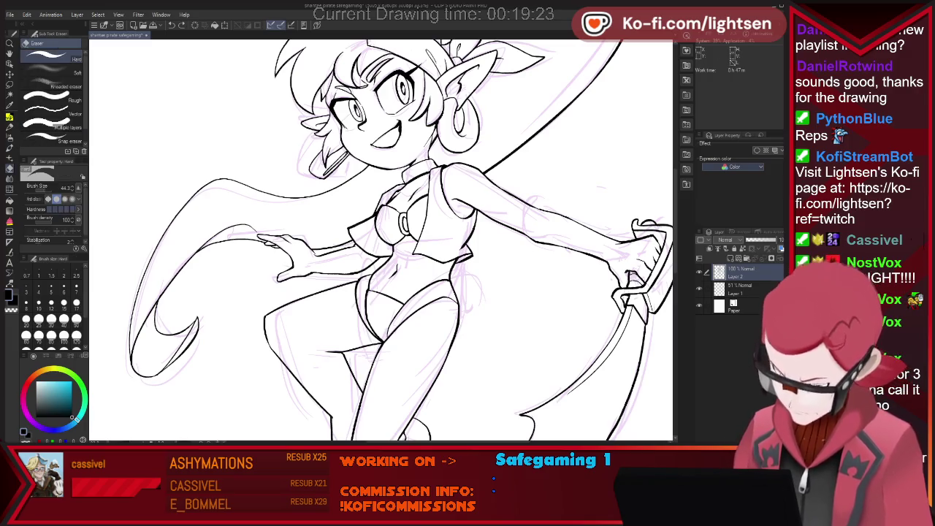
{"action": "key", "text": "p"}
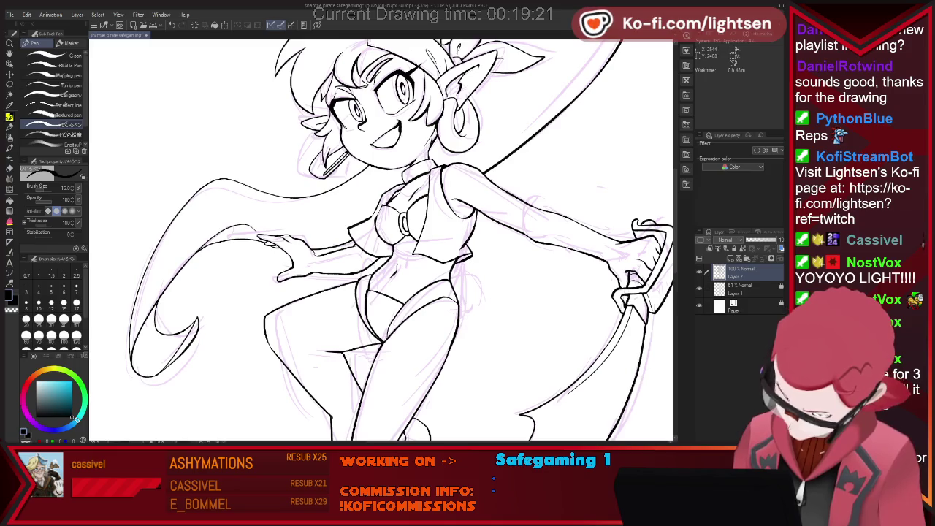
{"action": "key", "text": "e"}
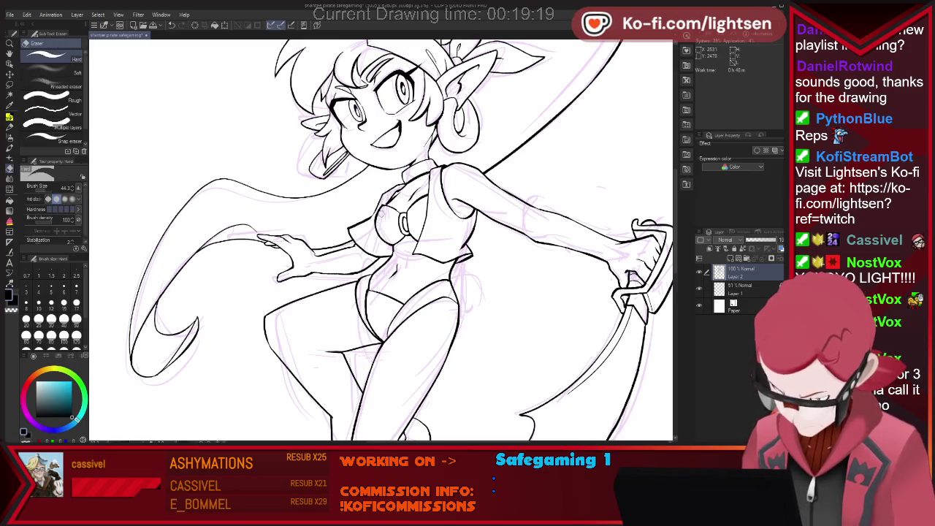
{"action": "key", "text": "p"}
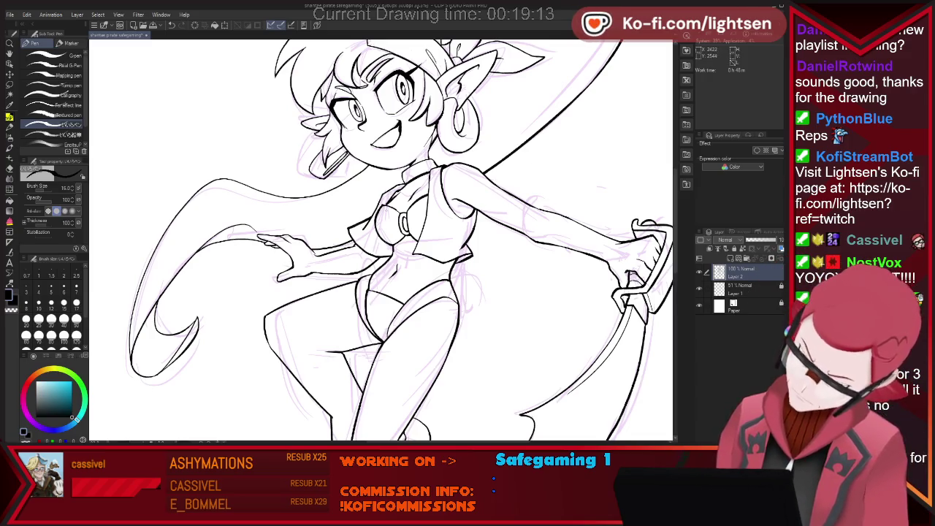
{"action": "key", "text": "e"}
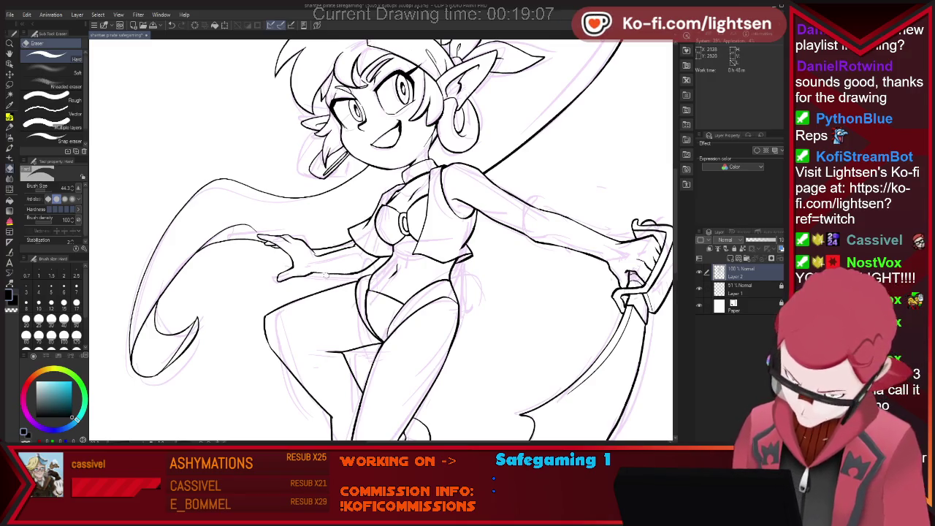
{"action": "key", "text": "p"}
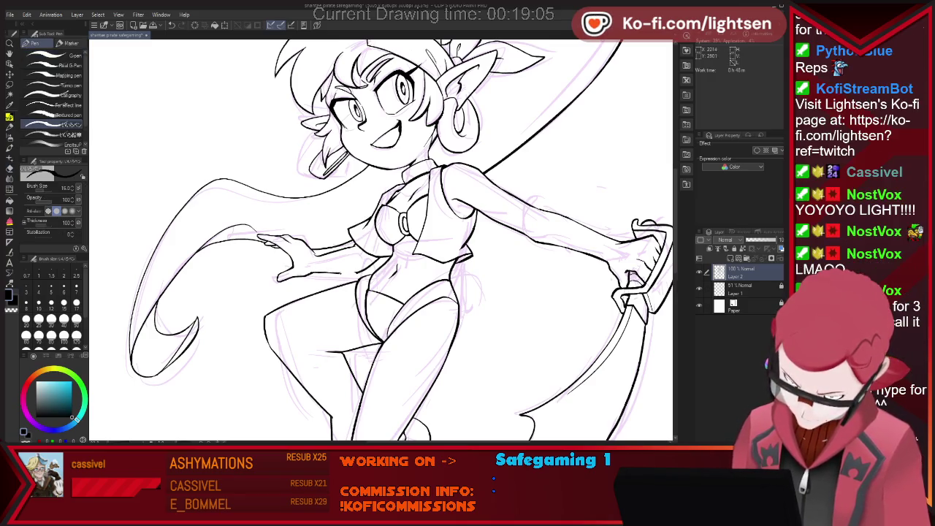
- Correct the remaining torso lines, then zoom in toward the face
{"action": "key", "text": "e"}
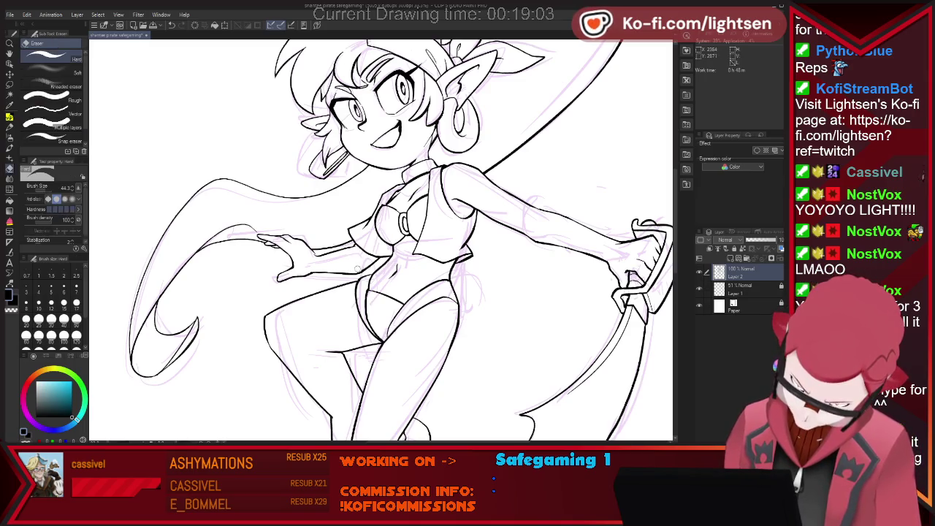
{"action": "key", "text": "p"}
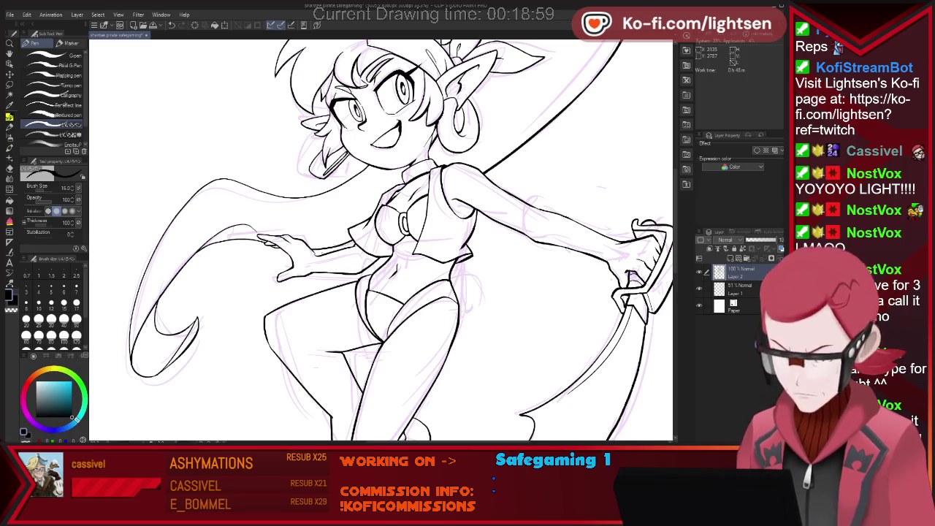
{"action": "key", "text": "e"}
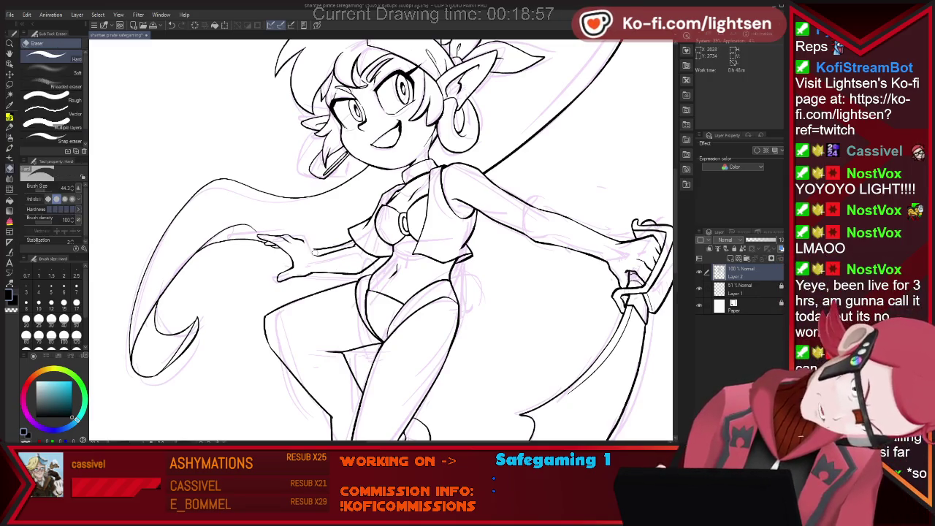
{"action": "key", "text": "p"}
{"action": "key", "text": "e"}
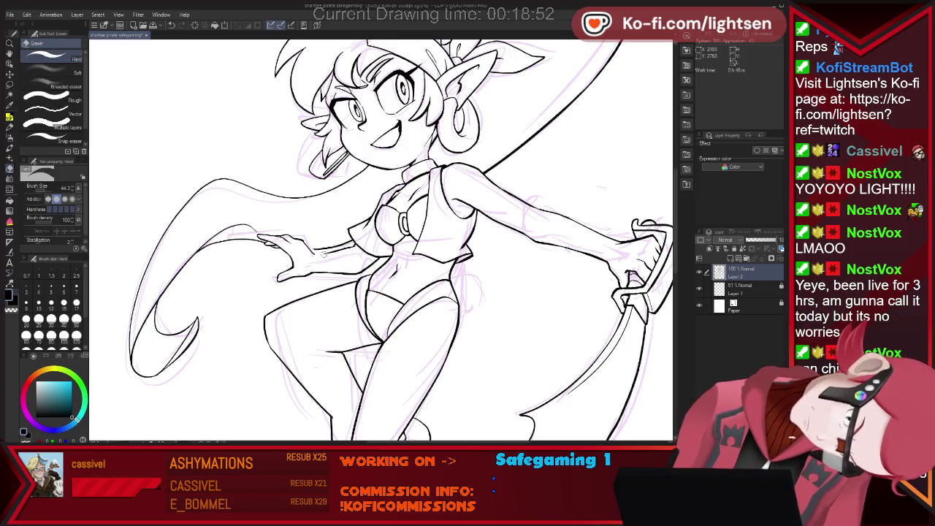
{"action": "key", "text": "p"}
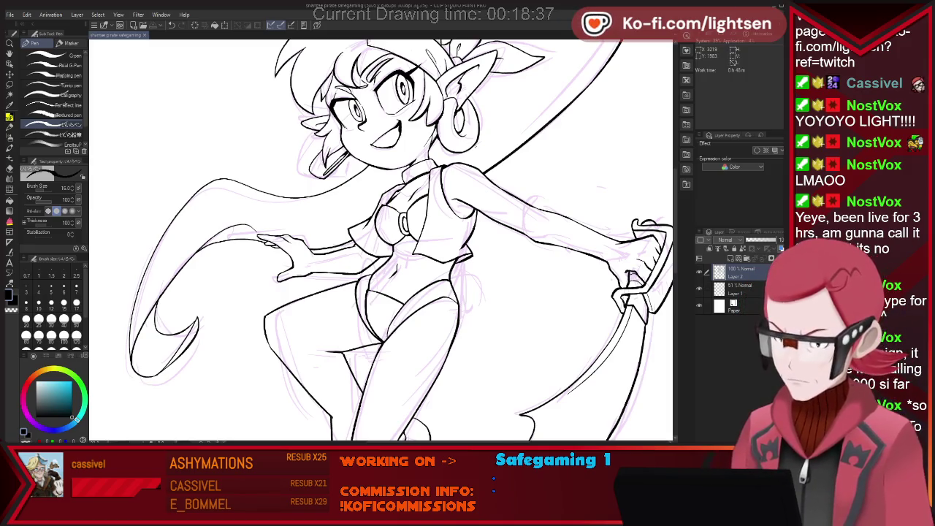
{"action": "scroll", "coordinate": [380, 241], "scroll_direction": "down", "scroll_amount": 3}
{"action": "scroll", "coordinate": [380, 241], "scroll_direction": "up", "scroll_amount": 3}
{"action": "scroll", "coordinate": [380, 242], "scroll_direction": "up", "scroll_amount": 2}
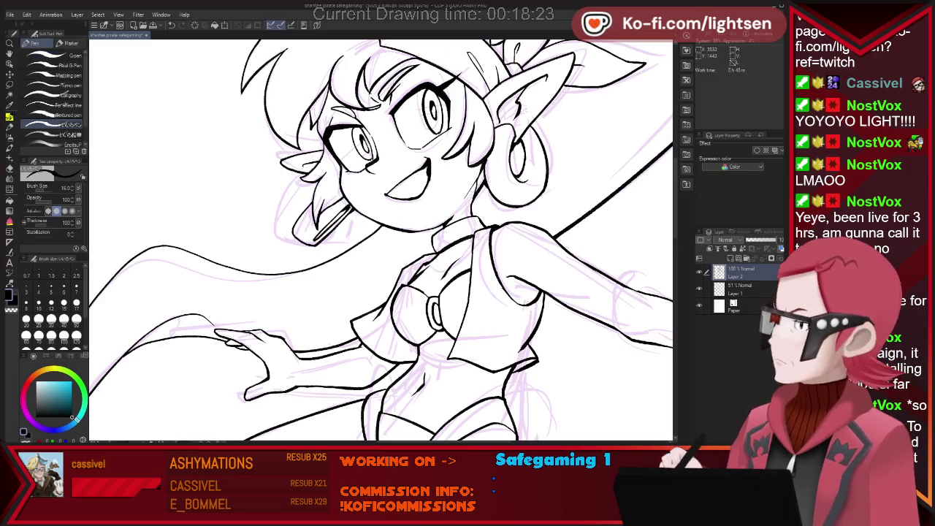
- Clean up the leg line art with pen and eraser, then fit the whole page in view
{"action": "scroll", "coordinate": [578, 92], "scroll_direction": "down", "scroll_amount": 3}
{"action": "scroll", "coordinate": [577, 91], "scroll_direction": "down", "scroll_amount": 3}
{"action": "scroll", "coordinate": [578, 91], "scroll_direction": "down", "scroll_amount": 2}
{"action": "scroll", "coordinate": [578, 92], "scroll_direction": "down", "scroll_amount": 2}
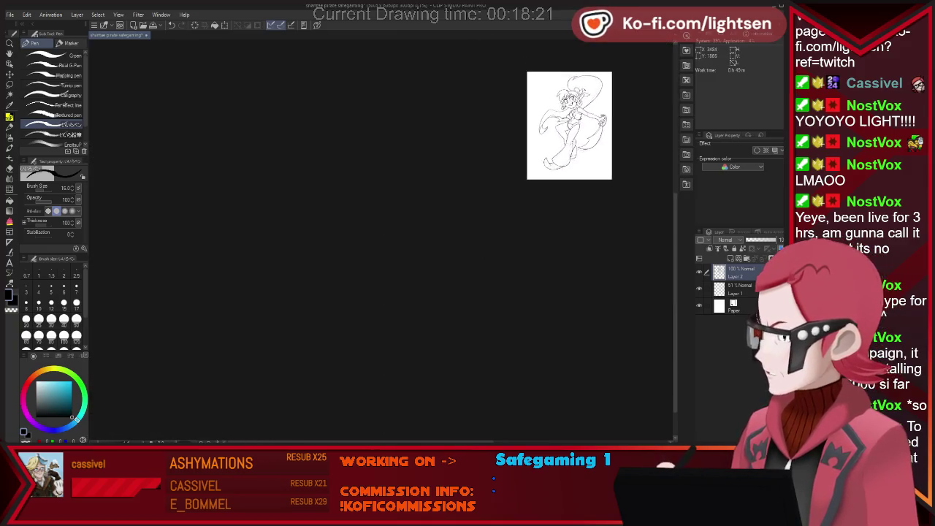
{"action": "scroll", "coordinate": [577, 92], "scroll_direction": "down", "scroll_amount": 1}
{"action": "scroll", "coordinate": [577, 91], "scroll_direction": "up", "scroll_amount": 2}
{"action": "scroll", "coordinate": [577, 92], "scroll_direction": "up", "scroll_amount": 1}
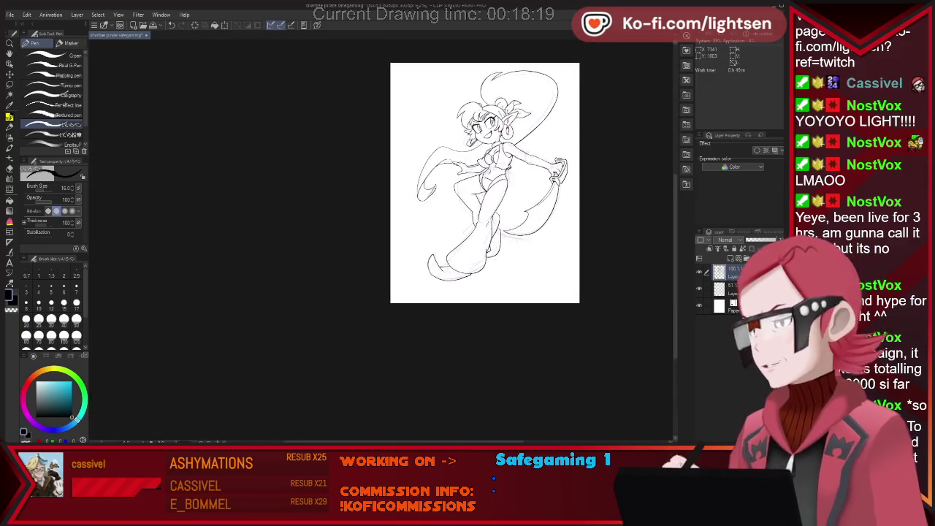
{"action": "scroll", "coordinate": [580, 102], "scroll_direction": "up", "scroll_amount": 1}
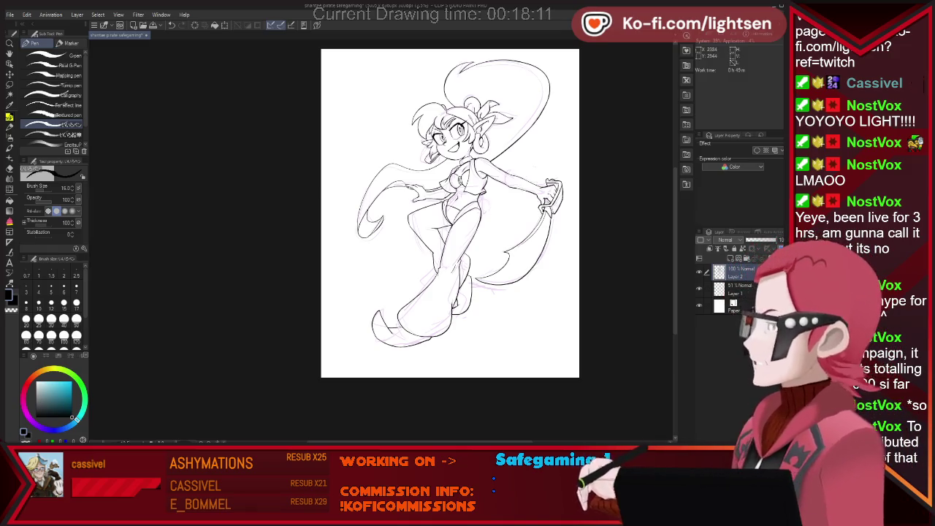
{"action": "scroll", "coordinate": [441, 322], "scroll_direction": "down", "scroll_amount": 1}
{"action": "scroll", "coordinate": [441, 322], "scroll_direction": "up", "scroll_amount": 3}
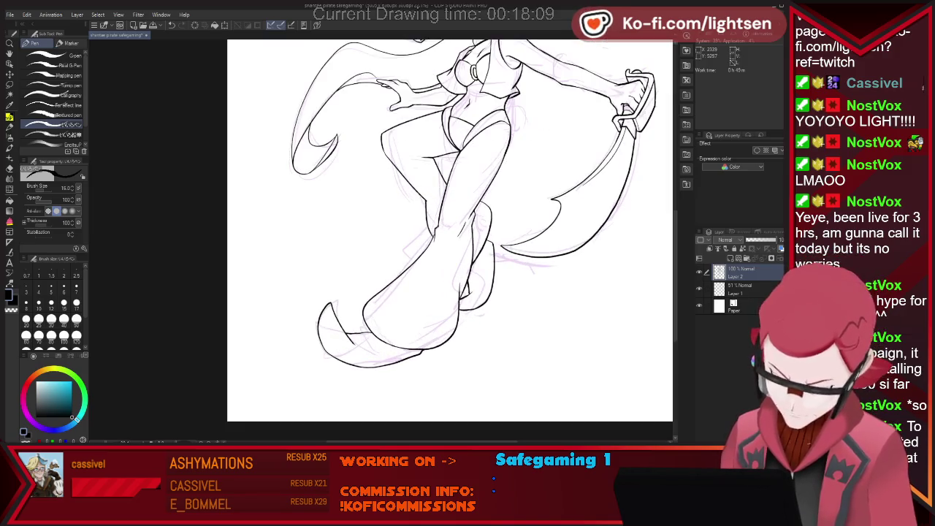
{"action": "key", "text": "e"}
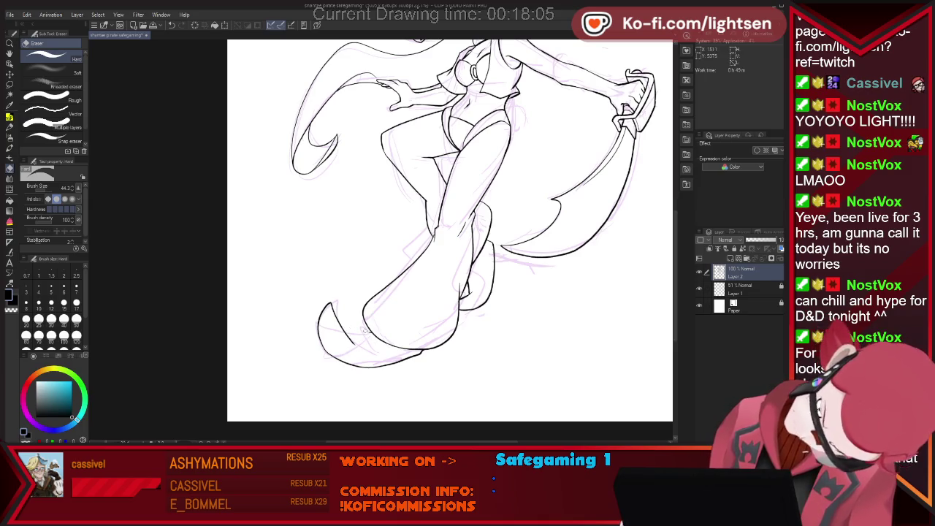
{"action": "key", "text": "p"}
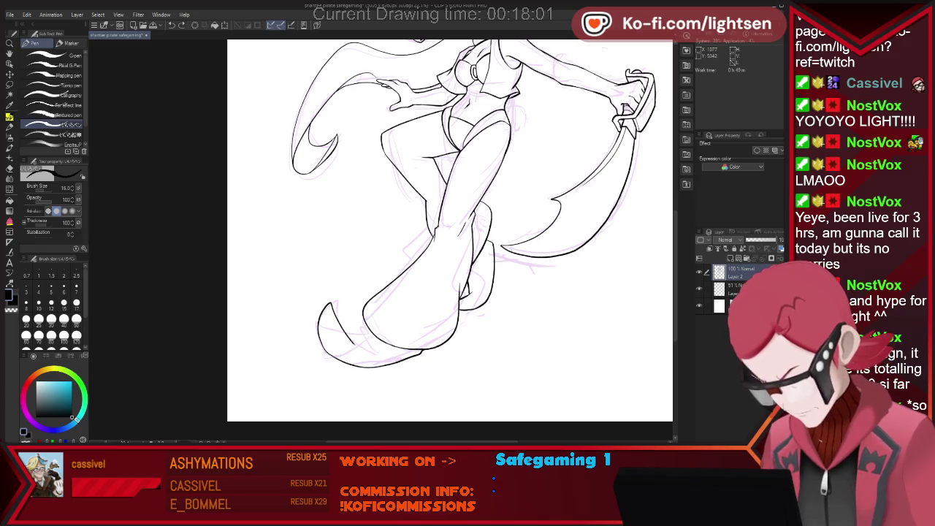
{"action": "key", "text": "e"}
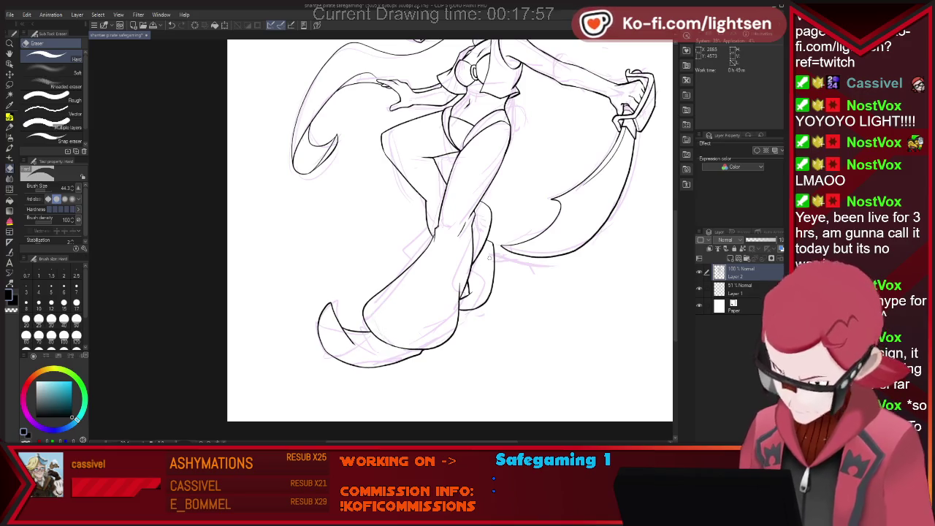
{"action": "key", "text": "ctrl+0"}
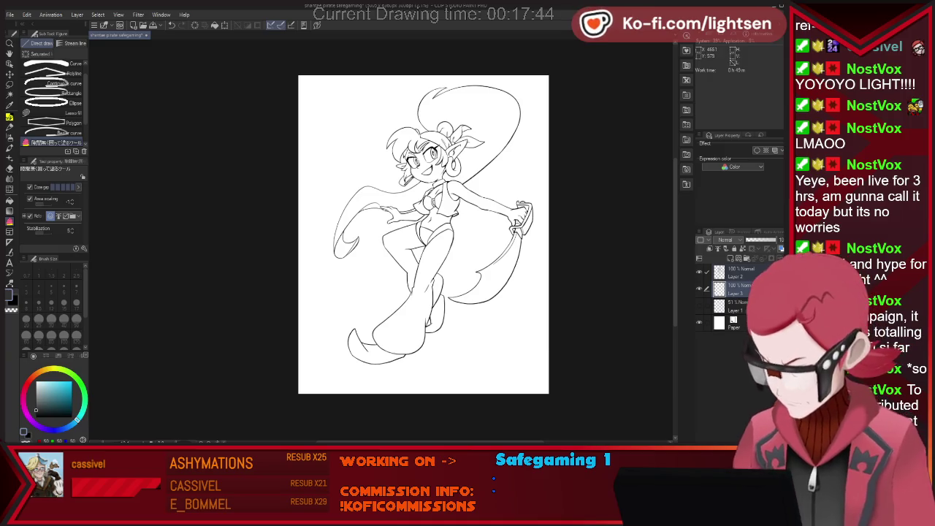
- Lasso-fill the entire figure in flat dark grey on Layer 3 beneath the ink
{"action": "left_click_drag", "start_coordinate": [321, 208], "coordinate": [532, 139]}
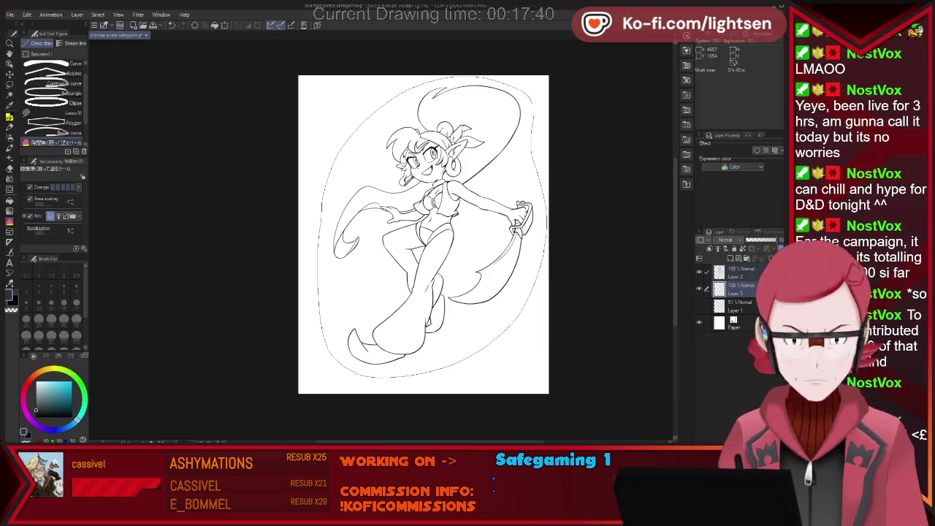
{"action": "left_click_drag", "start_coordinate": [343, 143], "coordinate": [323, 194]}
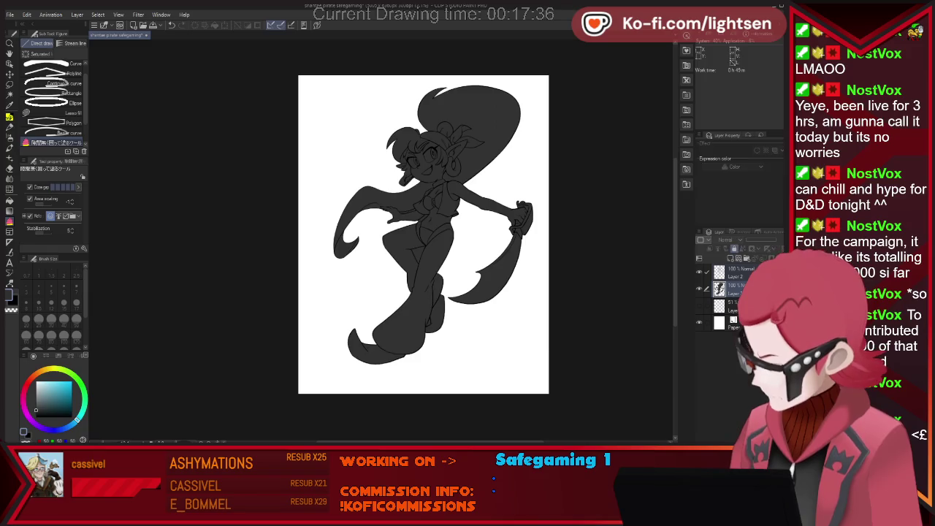
{"action": "key", "text": "alt+]"}
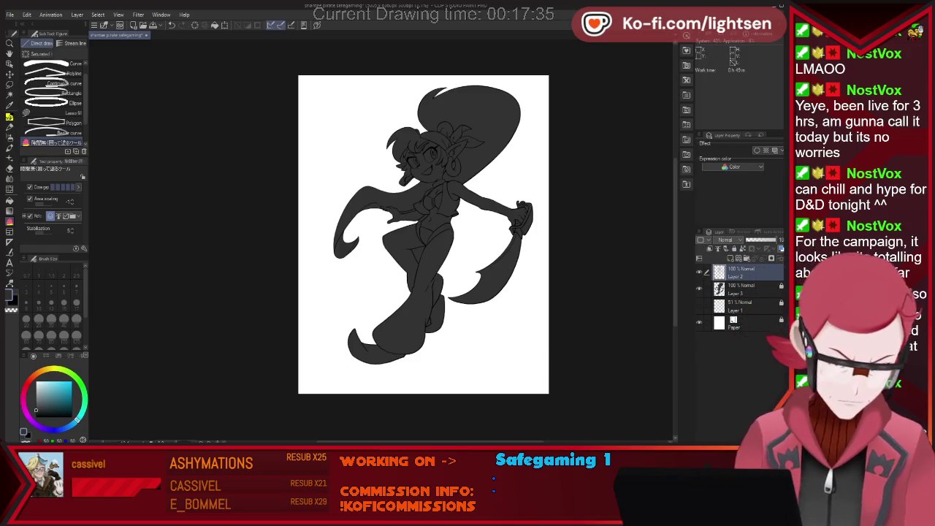
{"action": "key", "text": "p"}
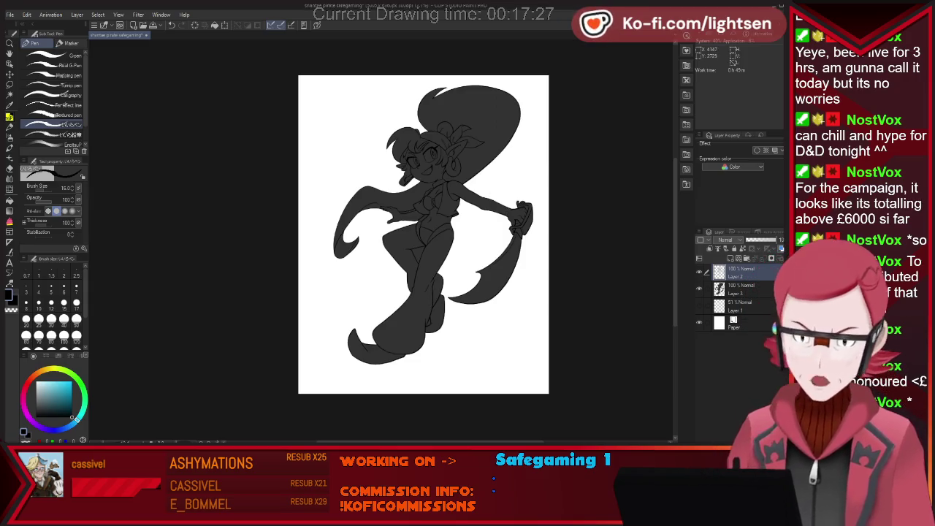
- Redraw the upper wrist contour as a single clean line
{"action": "scroll", "coordinate": [501, 212], "scroll_direction": "up", "scroll_amount": 4}
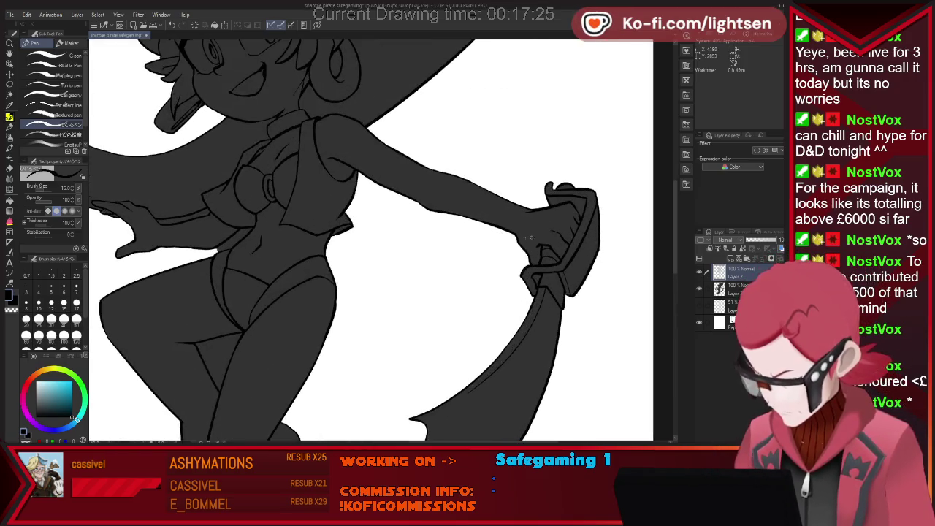
{"action": "key", "text": "e"}
{"action": "key", "text": "p"}
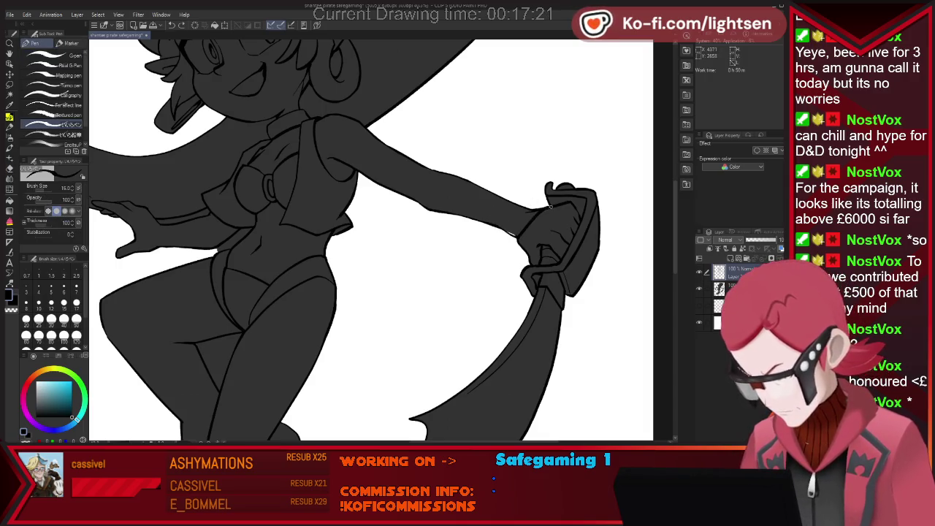
{"action": "left_click_drag", "start_coordinate": [511, 205], "coordinate": [545, 199]}
{"action": "key", "text": "ctrl+z"}
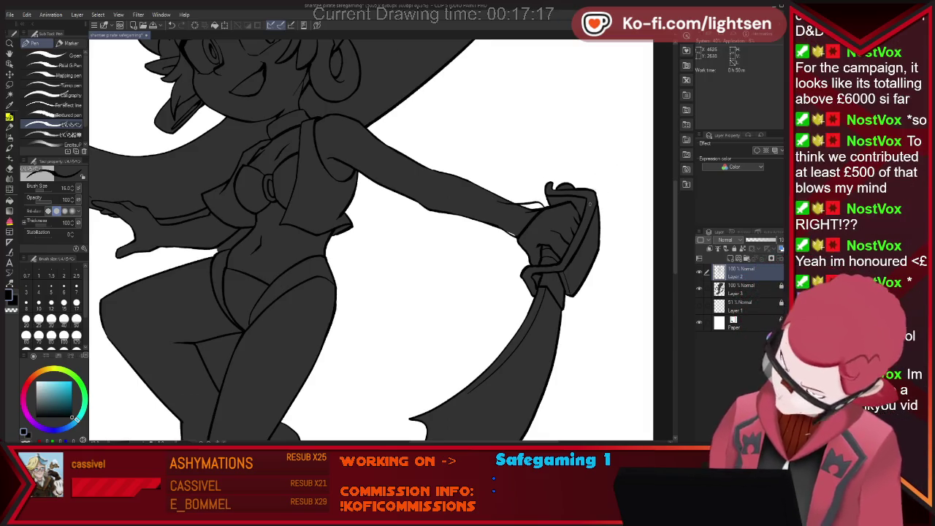
{"action": "left_click_drag", "start_coordinate": [544, 204], "coordinate": [505, 199]}
{"action": "key", "text": "e"}
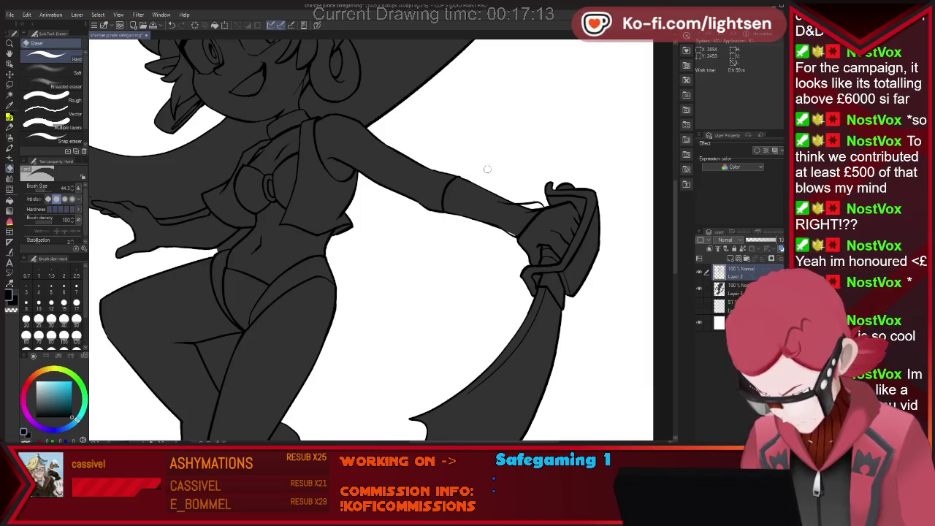
{"action": "key", "text": "p"}
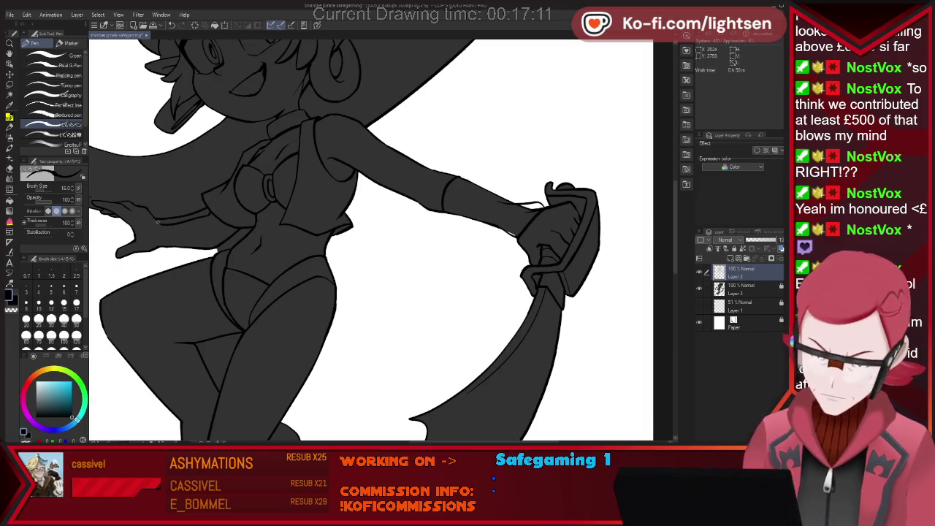
- Ink glove cuff lines on the left wrist and right forearm
{"action": "left_click_drag", "start_coordinate": [157, 222], "coordinate": [157, 248]}
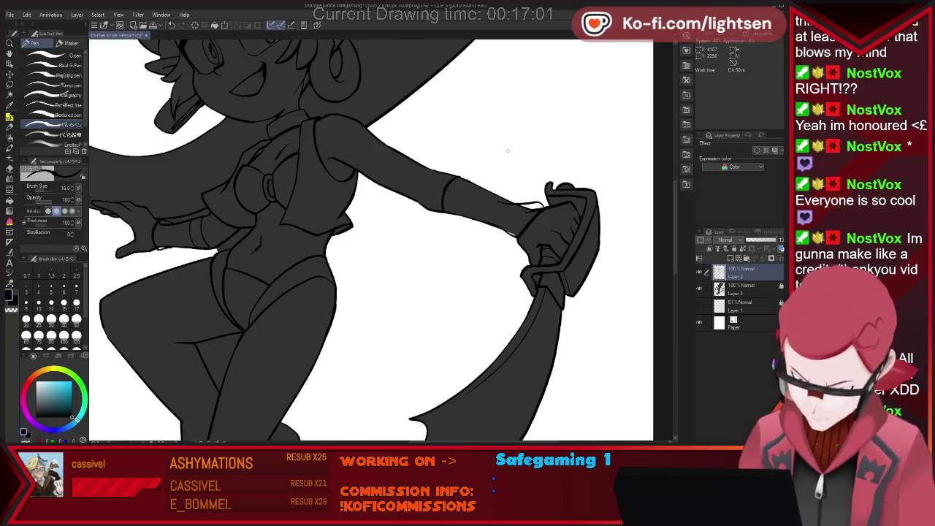
{"action": "left_click_drag", "start_coordinate": [472, 186], "coordinate": [460, 215]}
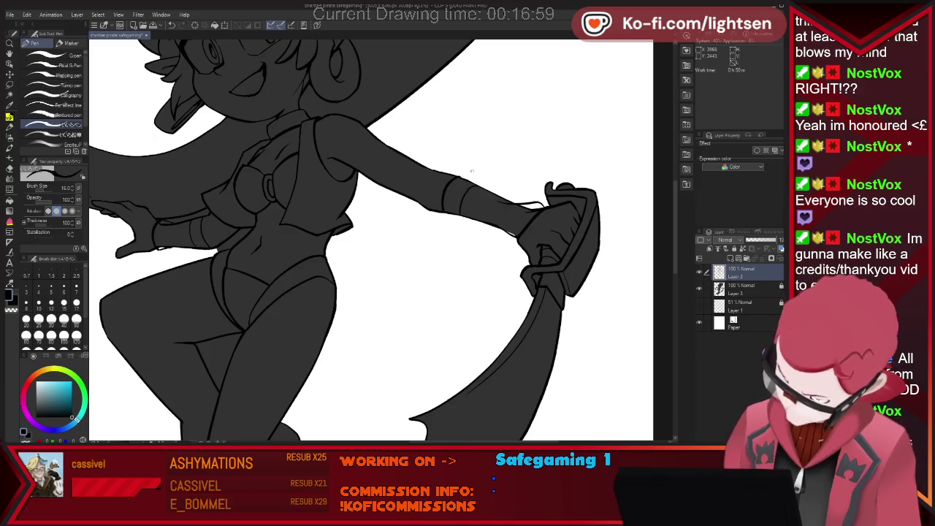
{"action": "key", "text": "e"}
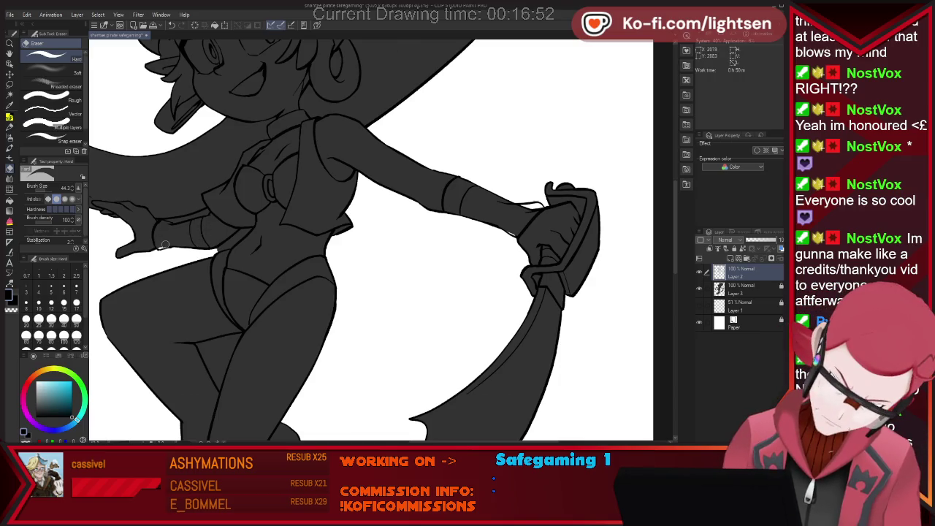
{"action": "key", "text": "p"}
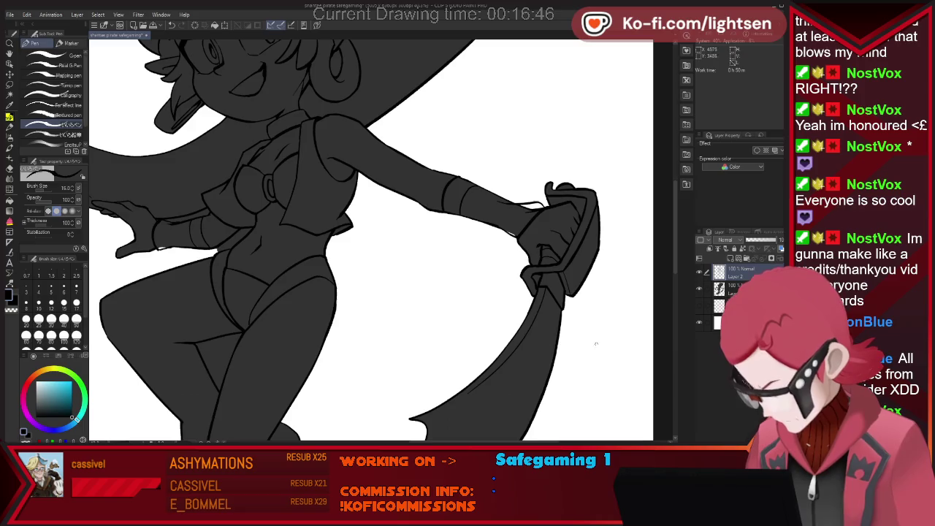
{"action": "key", "text": "e"}
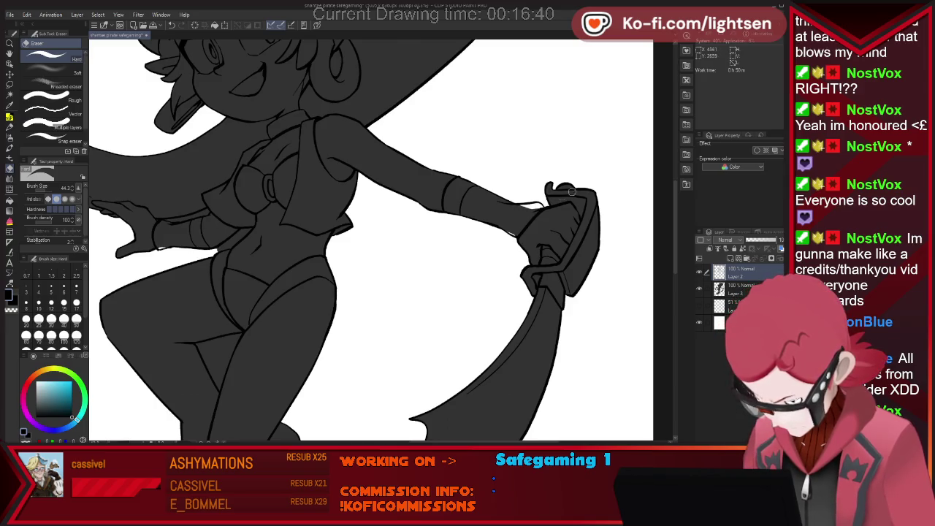
{"action": "key", "text": "p"}
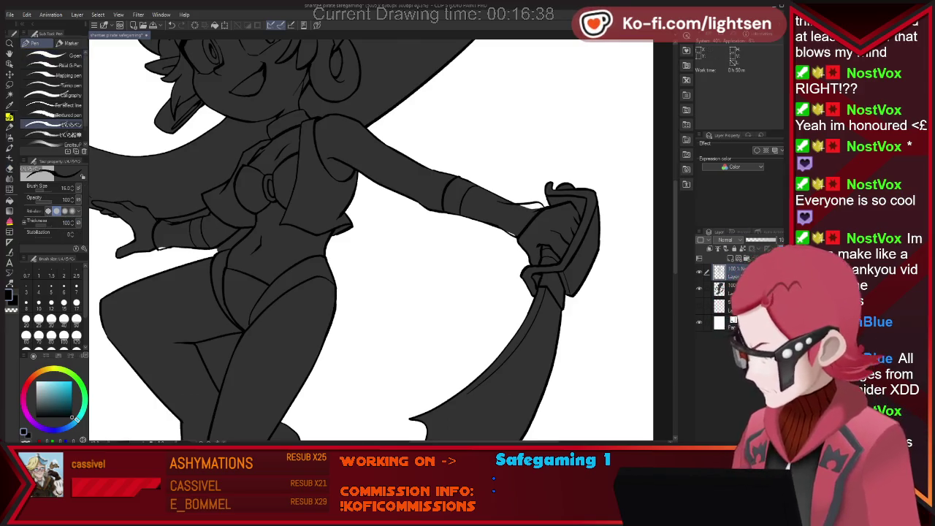
- Tidy around the cuffs and switch to the G-pen at size 20
{"action": "key", "text": "e"}
{"action": "key", "text": "p"}
{"action": "key", "text": "e"}
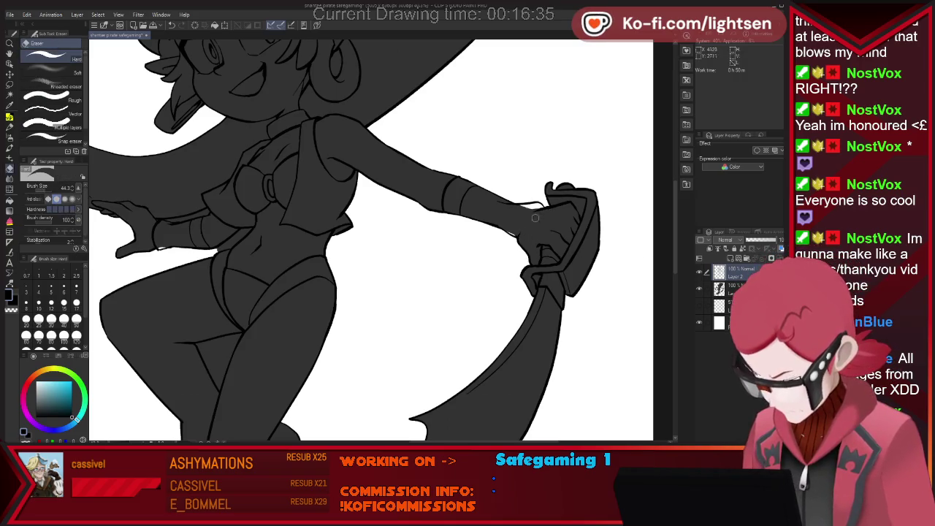
{"action": "key", "text": "p"}
{"action": "key", "text": "e"}
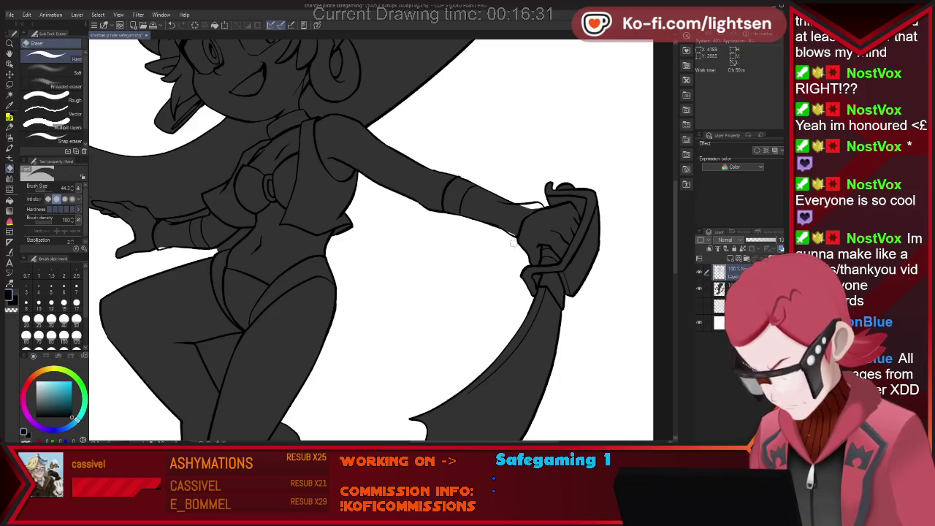
{"action": "key", "text": "p"}
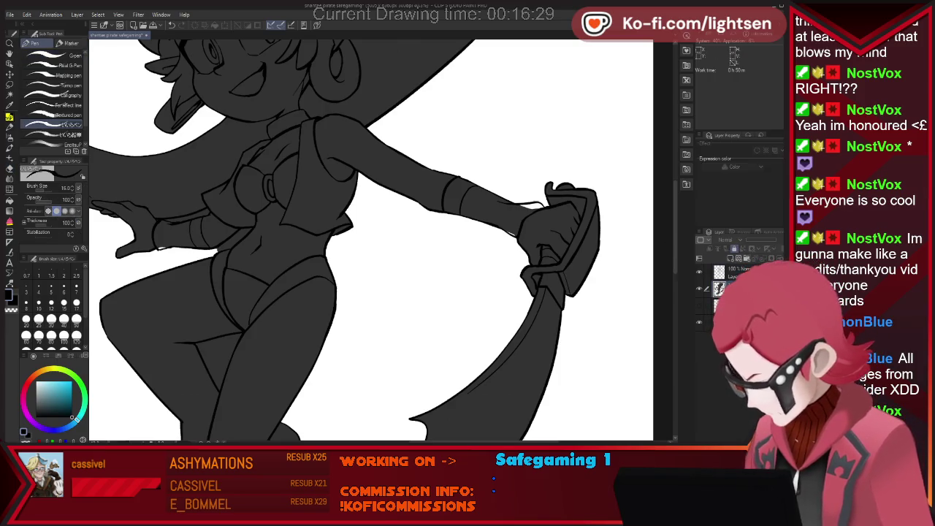
{"action": "key", "text": "p"}
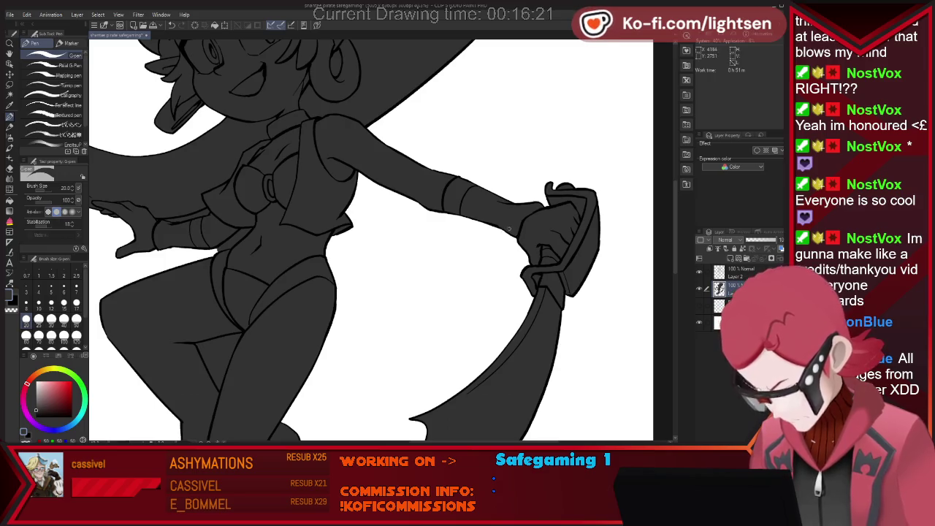
{"action": "scroll", "coordinate": [517, 235], "scroll_direction": "down", "scroll_amount": 1}
{"action": "scroll", "coordinate": [516, 235], "scroll_direction": "down", "scroll_amount": 1}
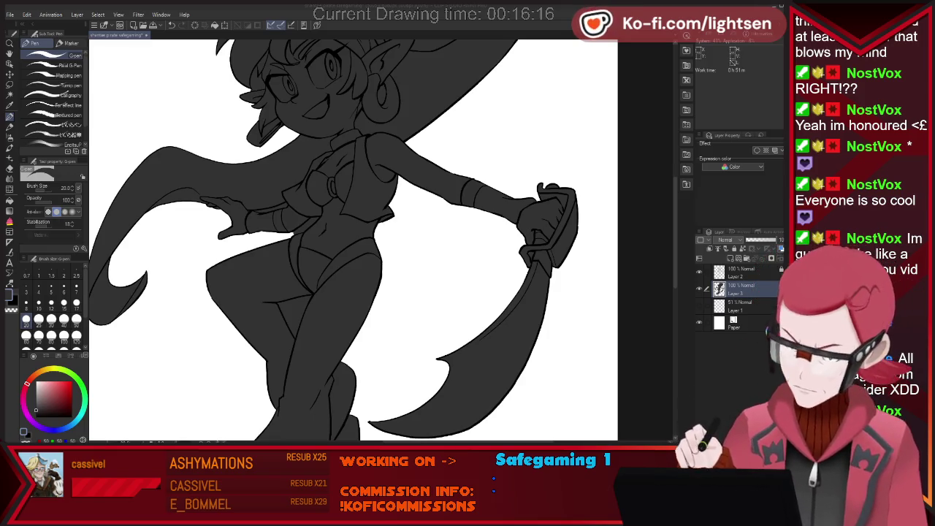
{"action": "scroll", "coordinate": [293, 234], "scroll_direction": "up", "scroll_amount": 1}
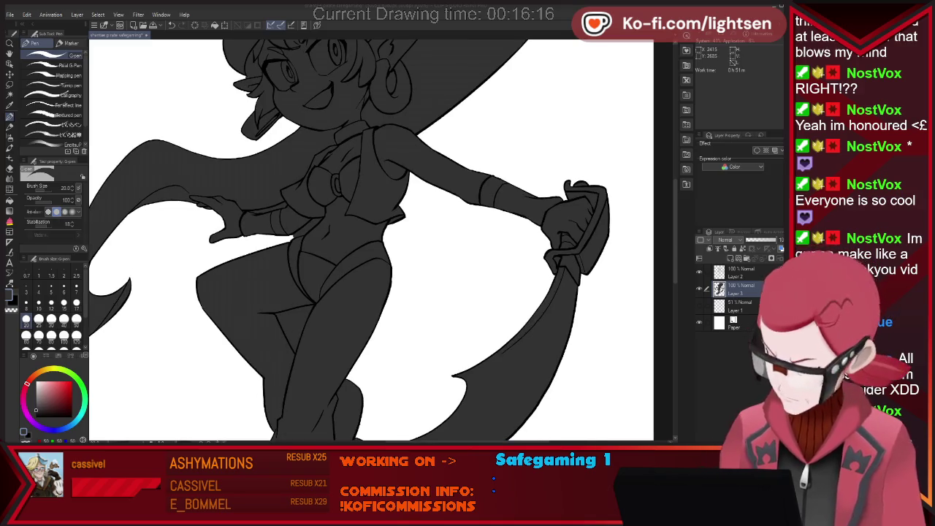
{"action": "key", "text": "w"}
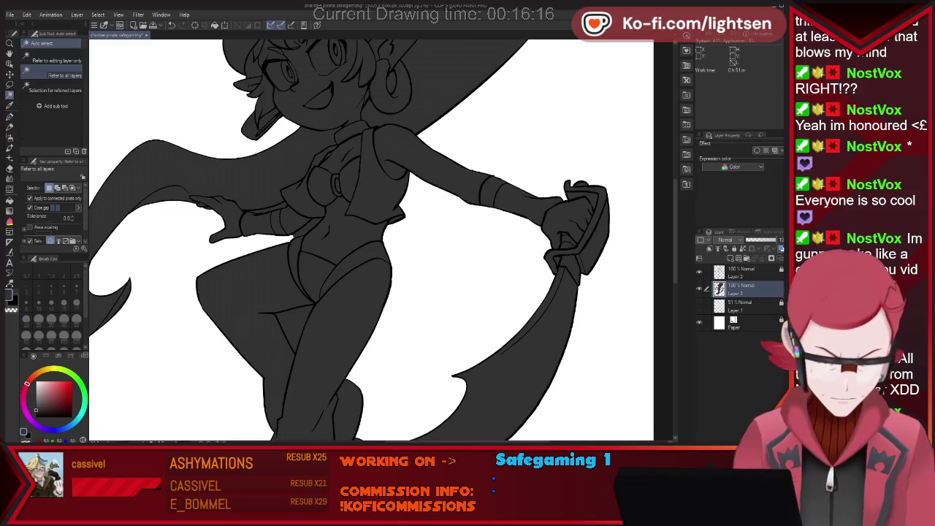
{"action": "left_click", "coordinate": [268, 209]}
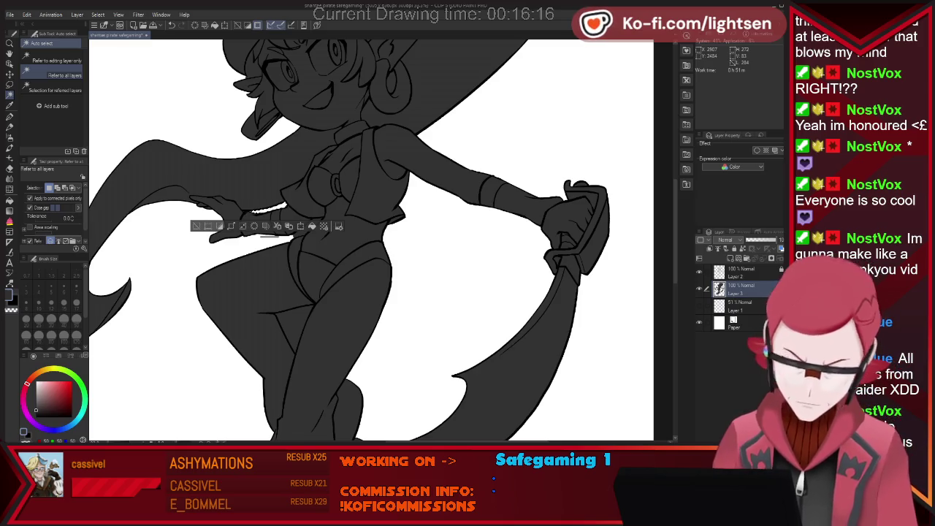
{"action": "key", "text": "ctrl+d"}
{"action": "key", "text": "ctrl+0"}
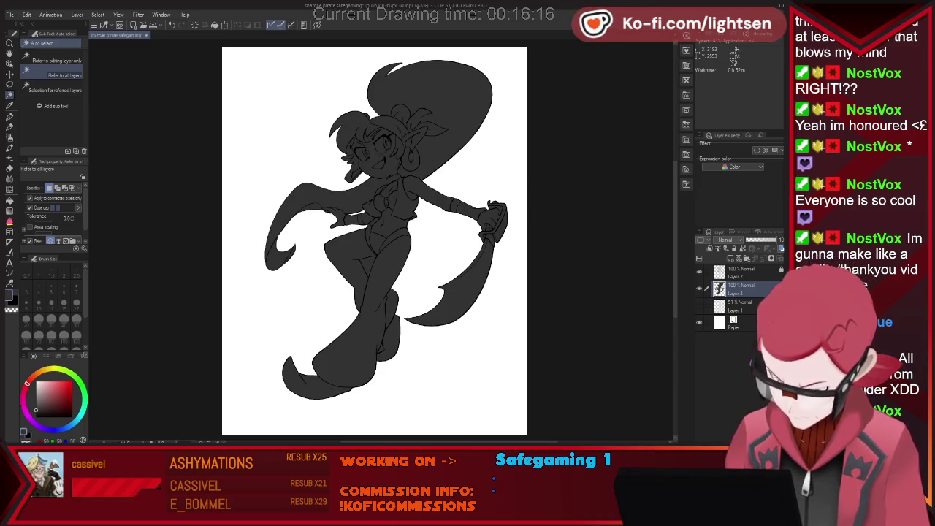
- Clear the stray selection and toggle Layer 2's visibility to inspect the grey fill
{"action": "left_click", "coordinate": [380, 348]}
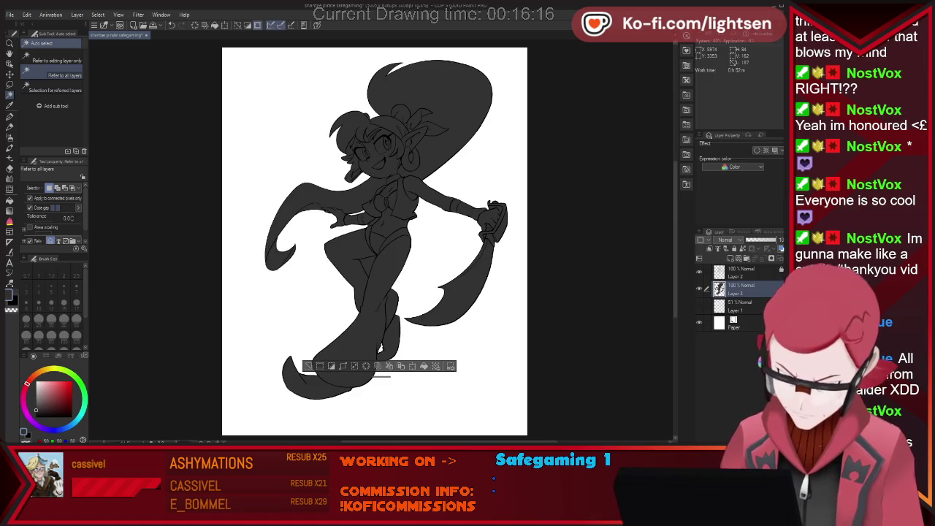
{"action": "key", "text": "ctrl+d"}
{"action": "left_click", "coordinate": [699, 271]}
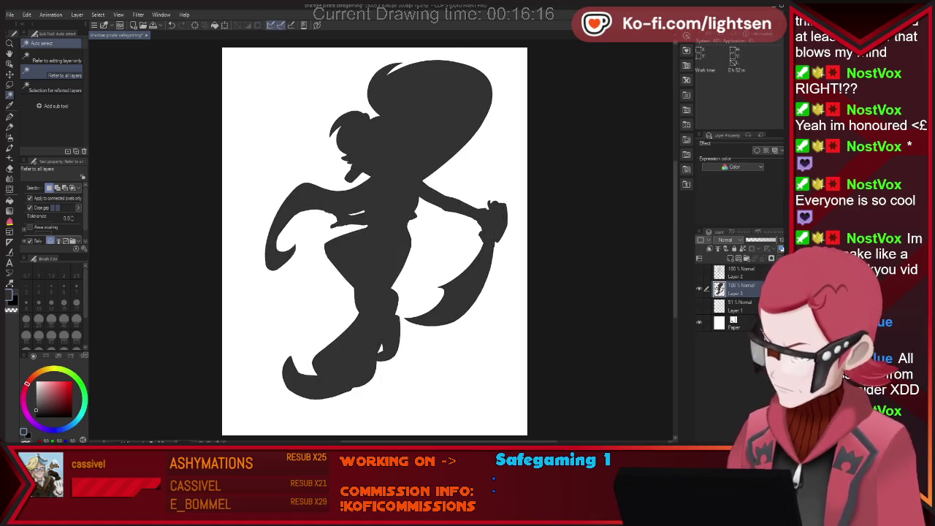
{"action": "left_click", "coordinate": [699, 271]}
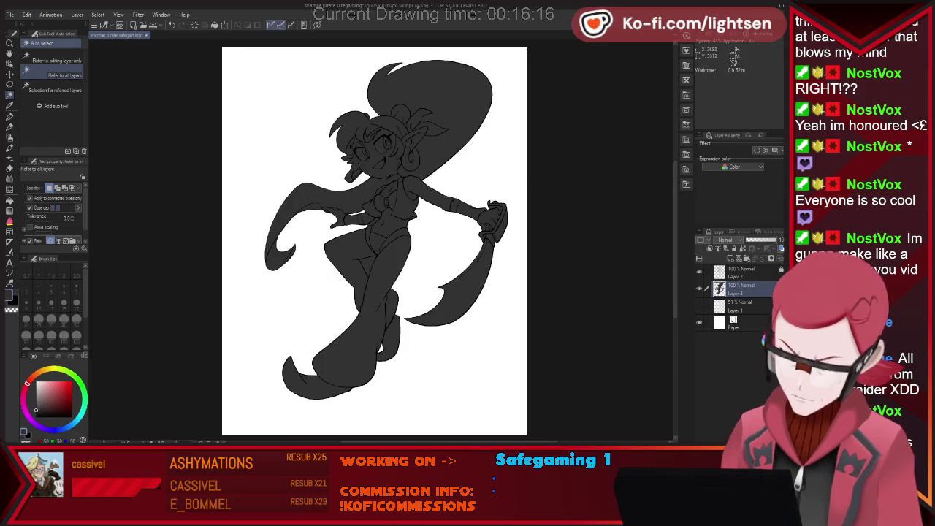
{"action": "left_click", "coordinate": [699, 271]}
{"action": "left_click", "coordinate": [700, 271]}
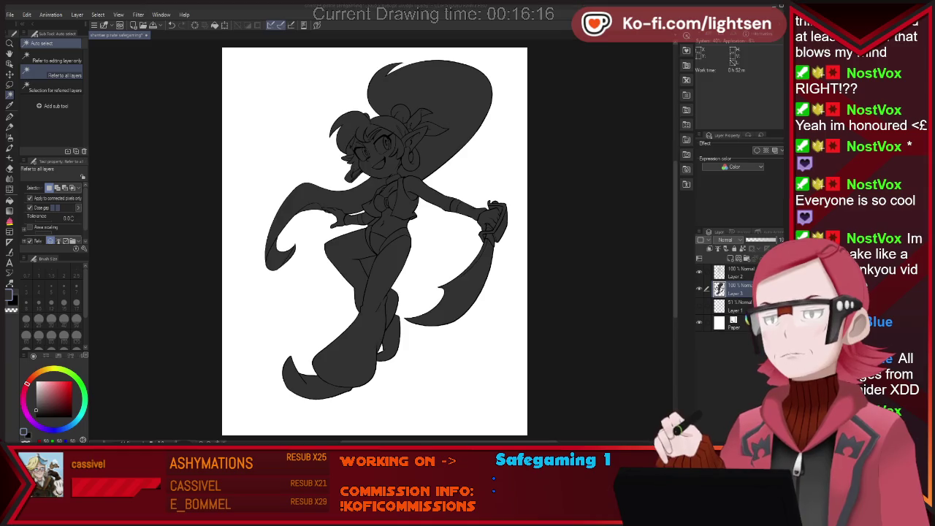
- Recheck the fill, then paste the character reference image onto a new layer
{"action": "left_click", "coordinate": [700, 272]}
{"action": "left_click", "coordinate": [700, 271]}
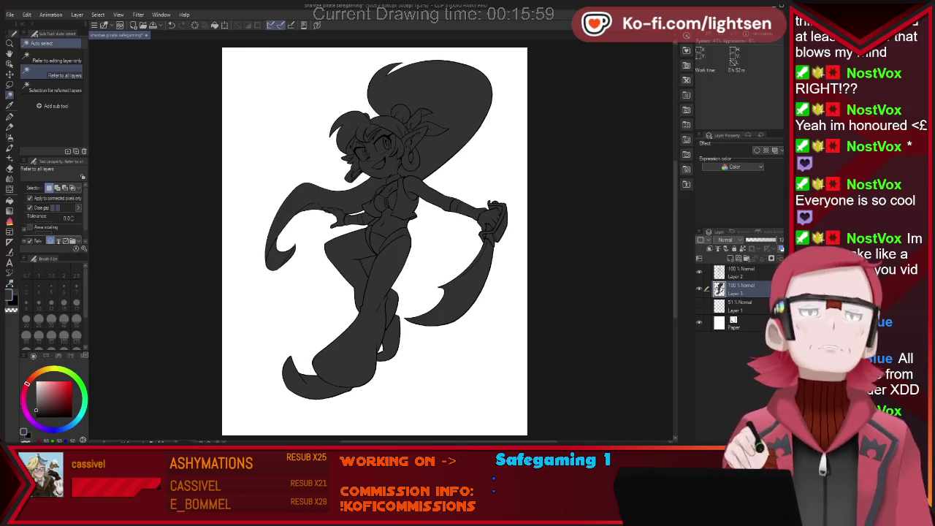
{"action": "key", "text": "ctrl+v"}
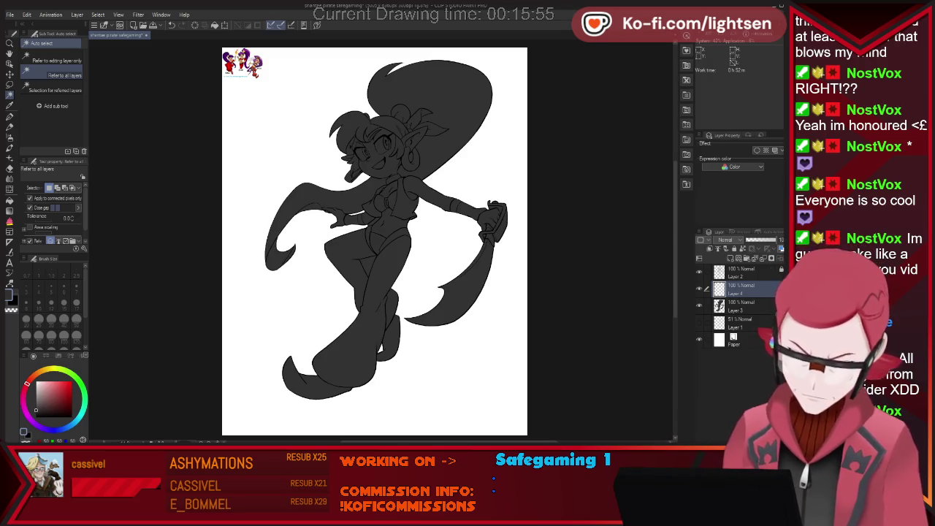
- Enlarge the pasted 2010 reference art and place it at the canvas top-left
{"action": "key", "text": "m"}
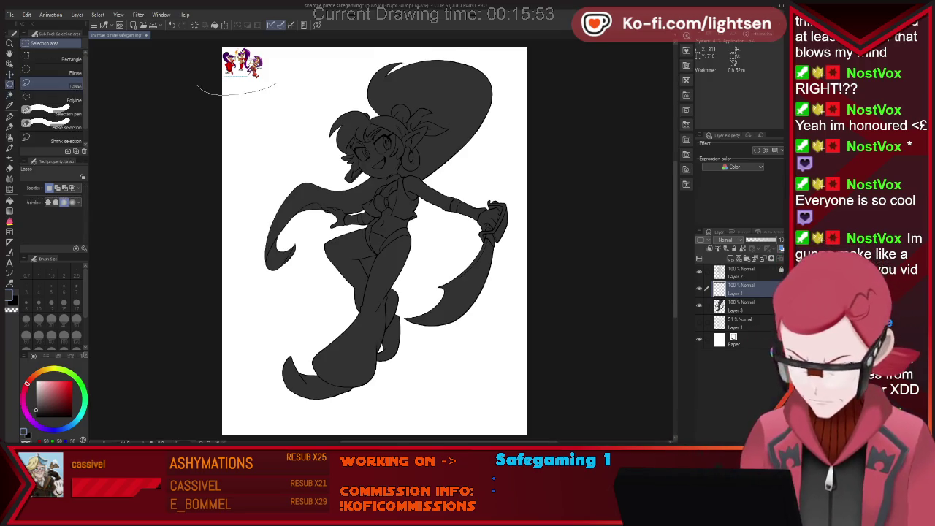
{"action": "left_click_drag", "start_coordinate": [276, 84], "coordinate": [175, 117]}
{"action": "key", "text": "ctrl+t"}
{"action": "mouse_move", "coordinate": [396, 199]}
{"action": "left_mouse_down"}
{"action": "mouse_move", "coordinate": [525, 304]}
{"action": "mouse_move", "coordinate": [497, 339]}
{"action": "left_mouse_up"}
{"action": "left_click_drag", "start_coordinate": [380, 219], "coordinate": [284, 196]}
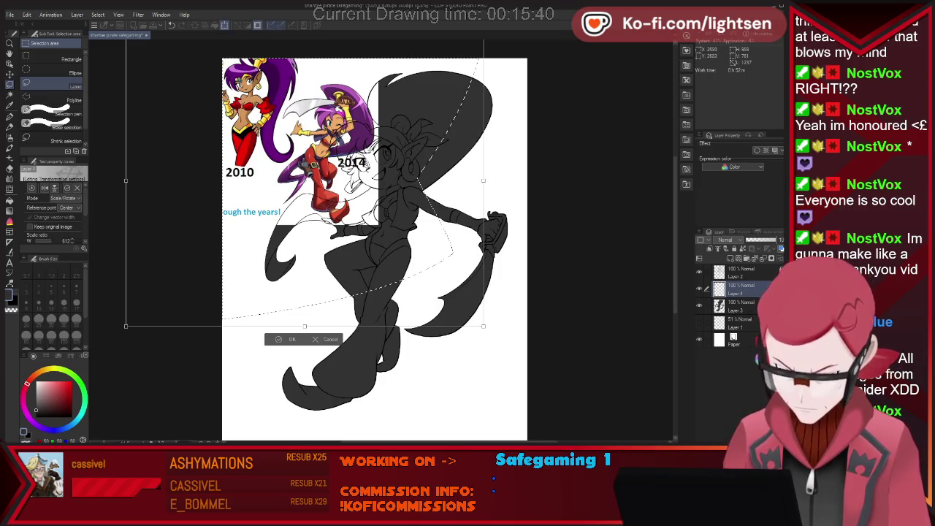
{"action": "left_click_drag", "start_coordinate": [284, 196], "coordinate": [288, 209]}
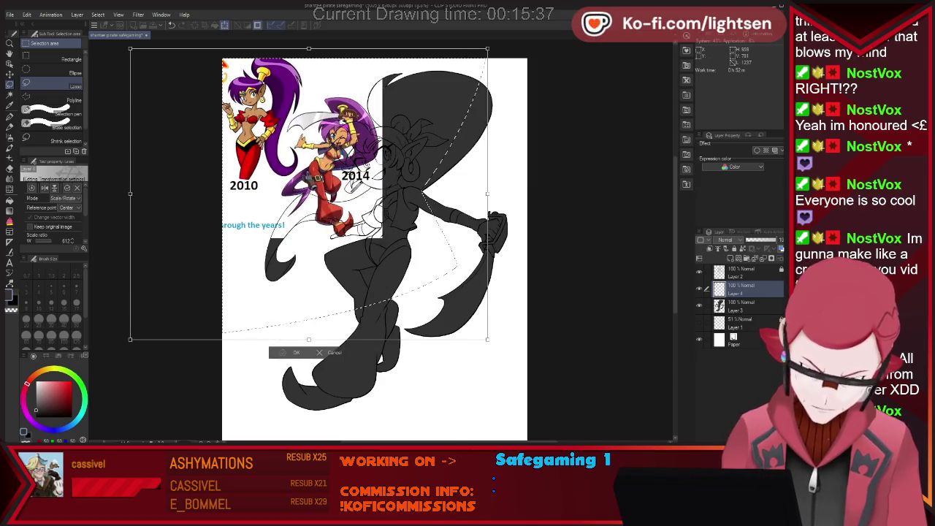
{"action": "key", "text": "Return"}
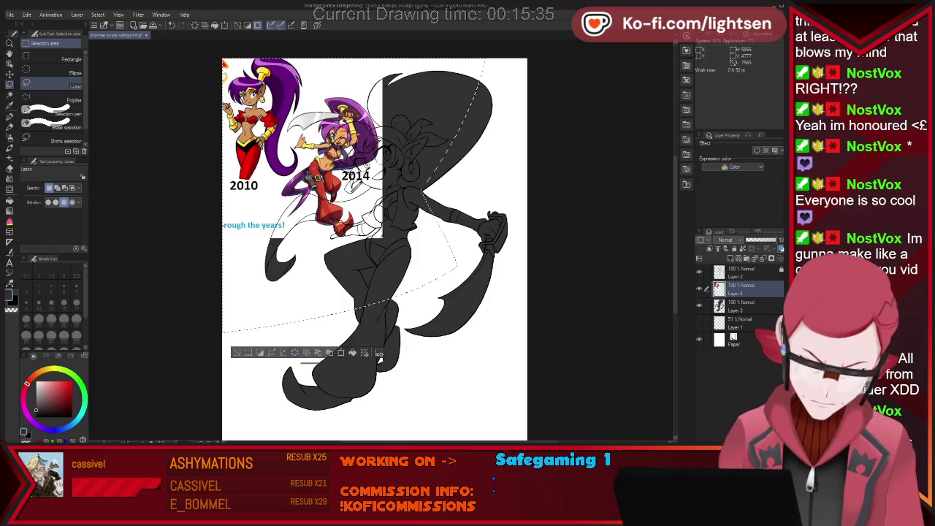
{"action": "key", "text": "ctrl+d"}
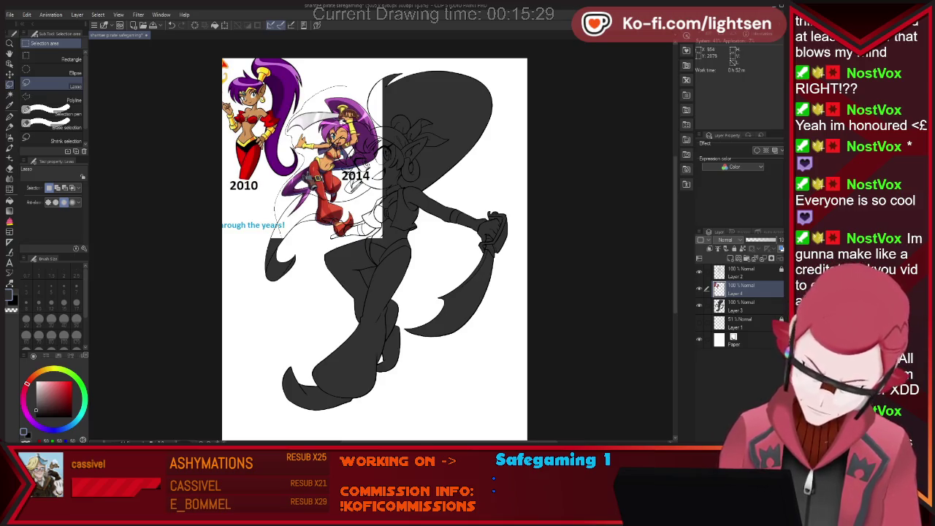
- Move the 2014 reference to the bottom-right and add a new layer above Layer 3
{"action": "key", "text": "ctrl+t"}
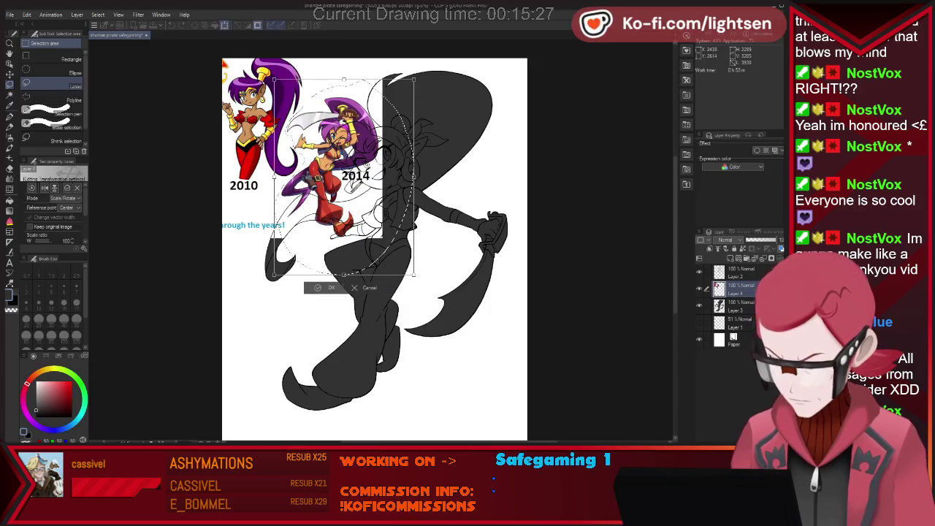
{"action": "left_click_drag", "start_coordinate": [344, 175], "coordinate": [487, 379]}
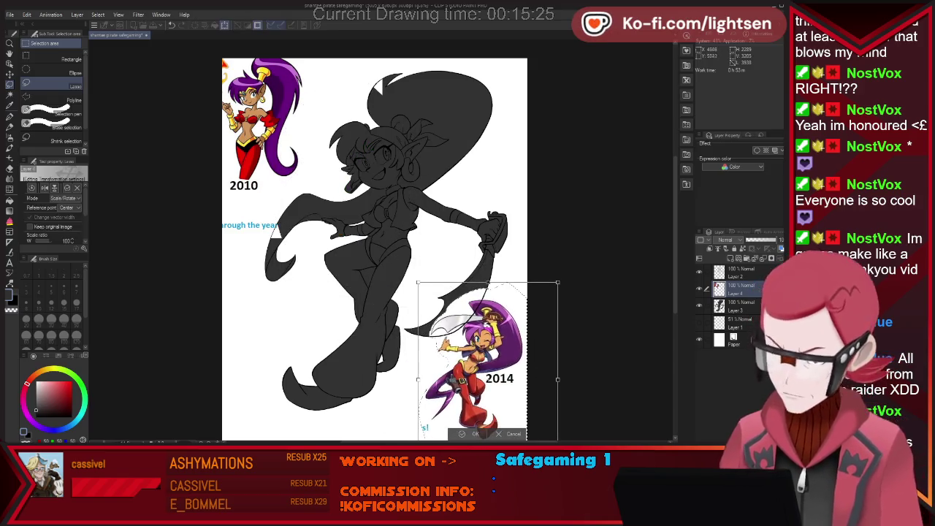
{"action": "key", "text": "Return"}
{"action": "key", "text": "ctrl+d"}
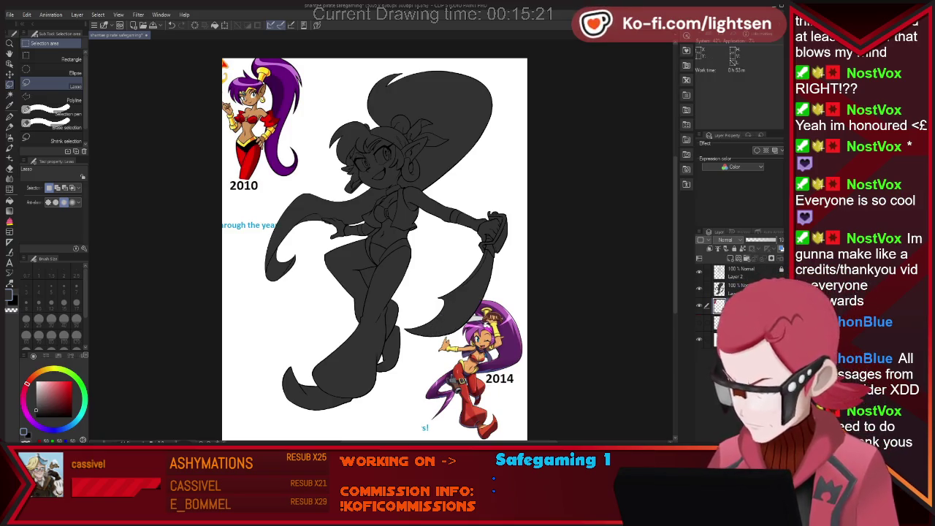
{"action": "left_click", "coordinate": [742, 286]}
{"action": "key", "text": "ctrl+shift+n"}
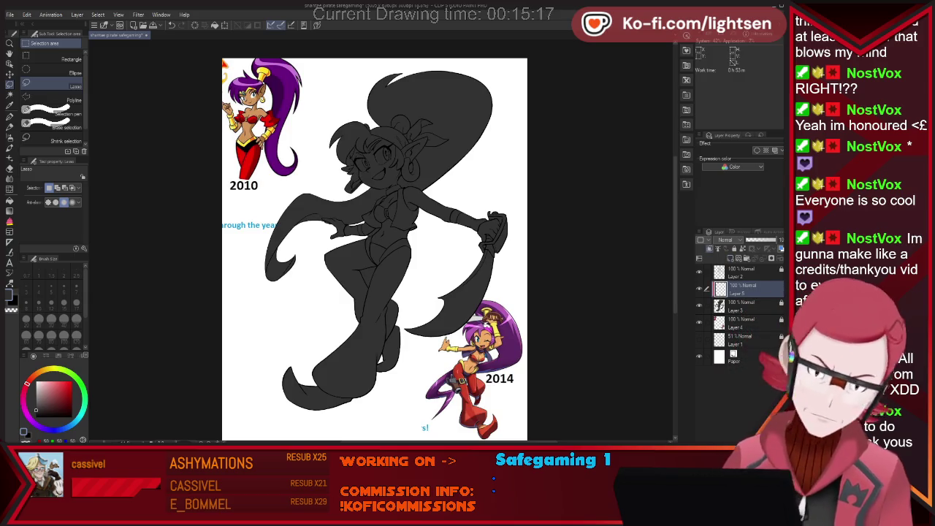
- Start the hair selection with Auto select, restoring it after a wrong-layer detour
{"action": "key", "text": "w"}
{"action": "left_click", "coordinate": [432, 103]}
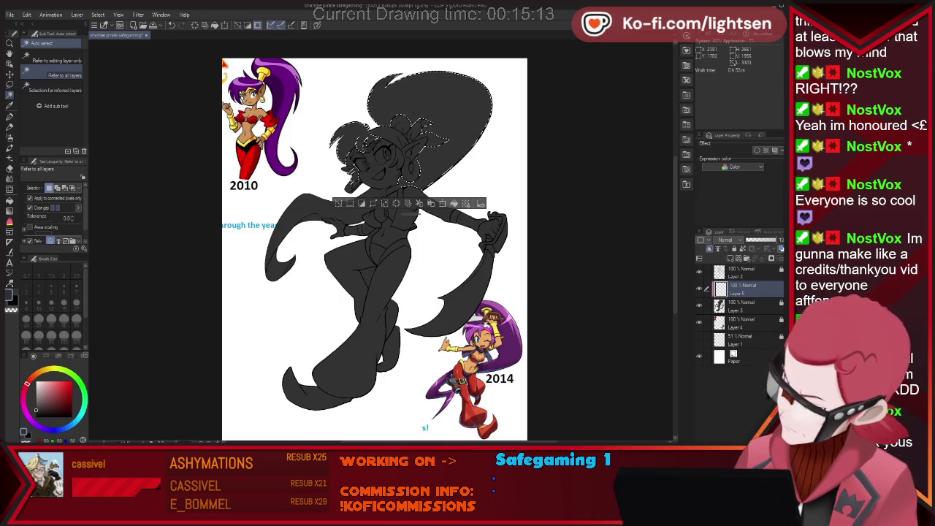
{"action": "left_click", "coordinate": [349, 160]}
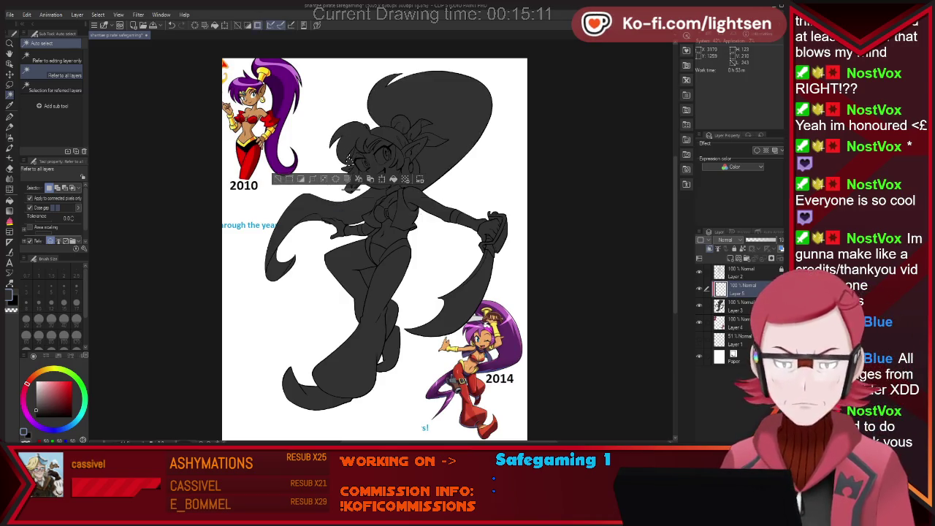
{"action": "key", "text": "alt+bracketleft"}
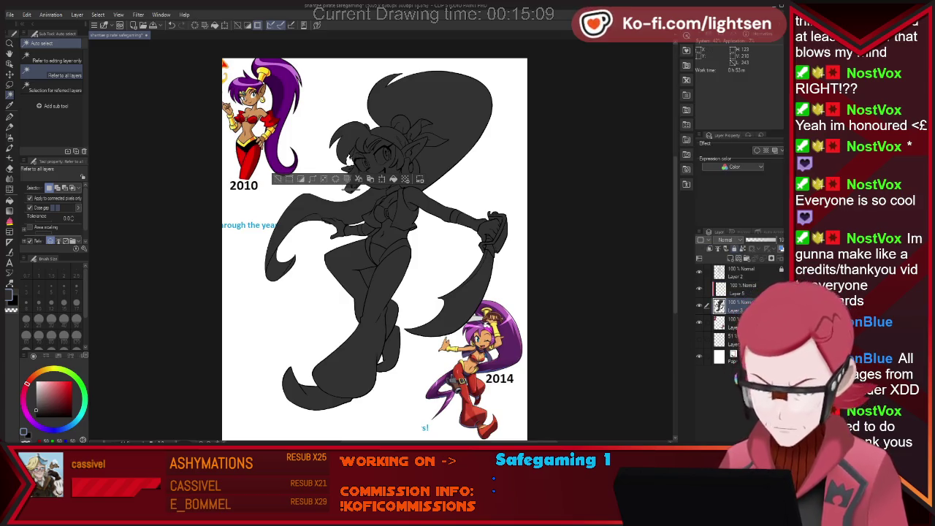
{"action": "key", "text": "ctrl+d"}
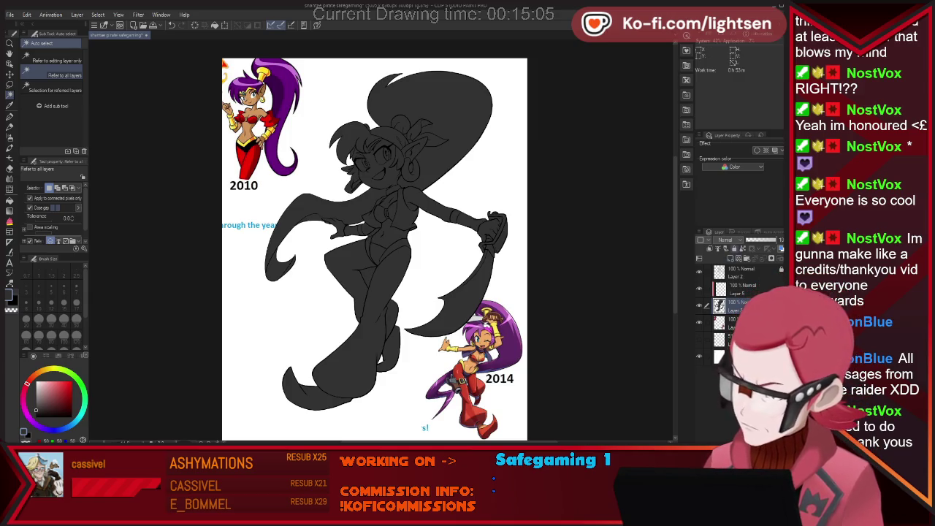
{"action": "key", "text": "alt+bracketright"}
{"action": "key", "text": "ctrl+z"}
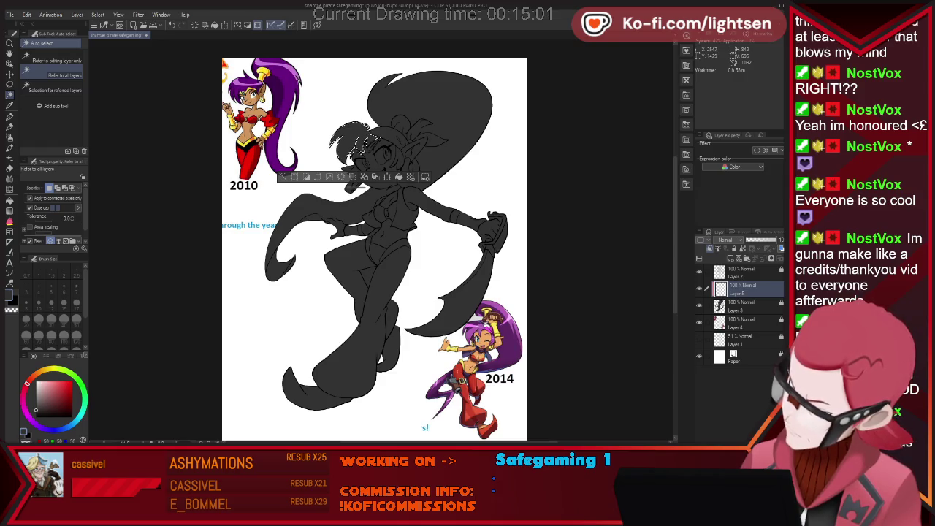
- Add the face-side hair, left strand and large top hair shape to the selection
{"action": "left_click", "coordinate": [391, 162]}
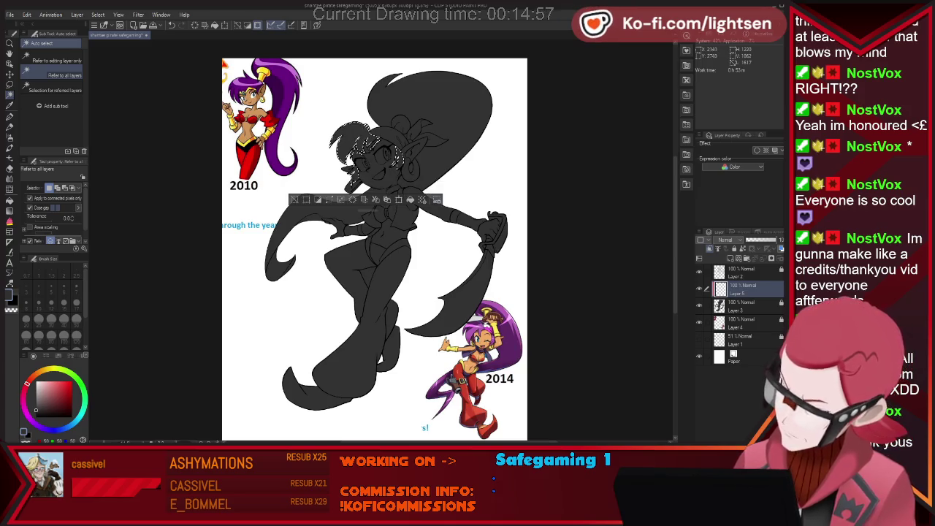
{"action": "left_click", "coordinate": [300, 241]}
{"action": "left_click", "coordinate": [271, 267]}
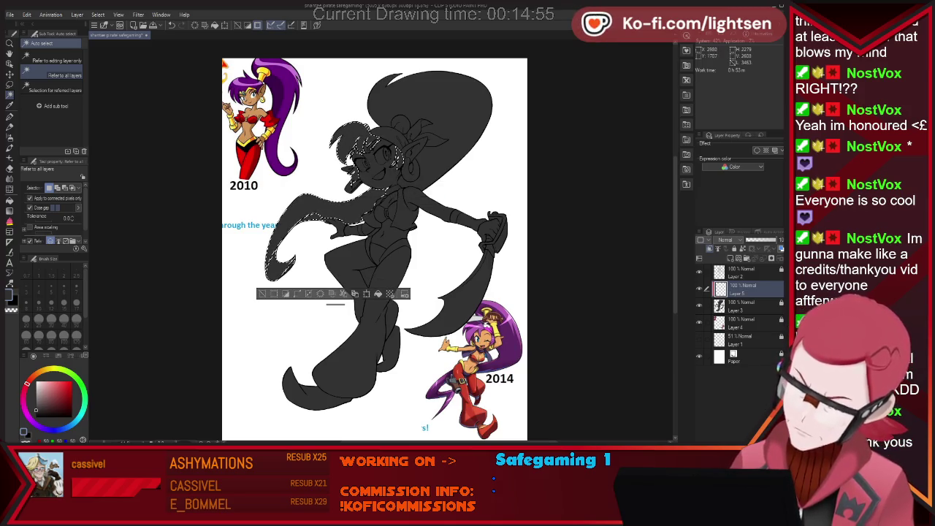
{"action": "left_click", "coordinate": [431, 95]}
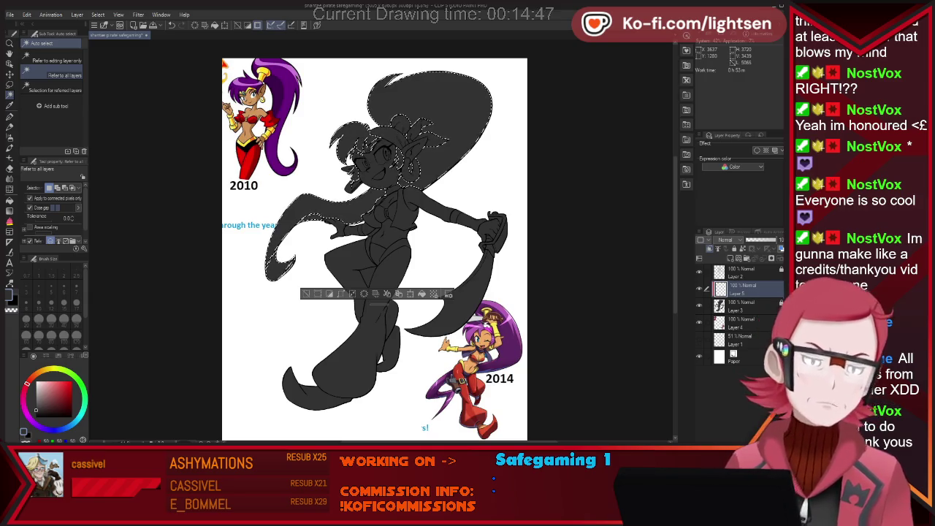
- Paint the hair selection with a 2000-size G-pen and fill it saturated purple
{"action": "key", "text": "i"}
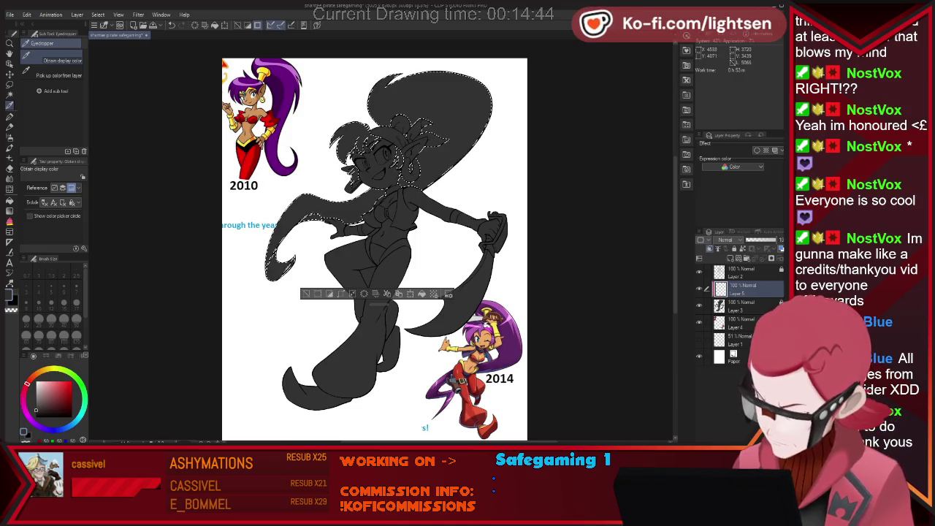
{"action": "key", "text": "p"}
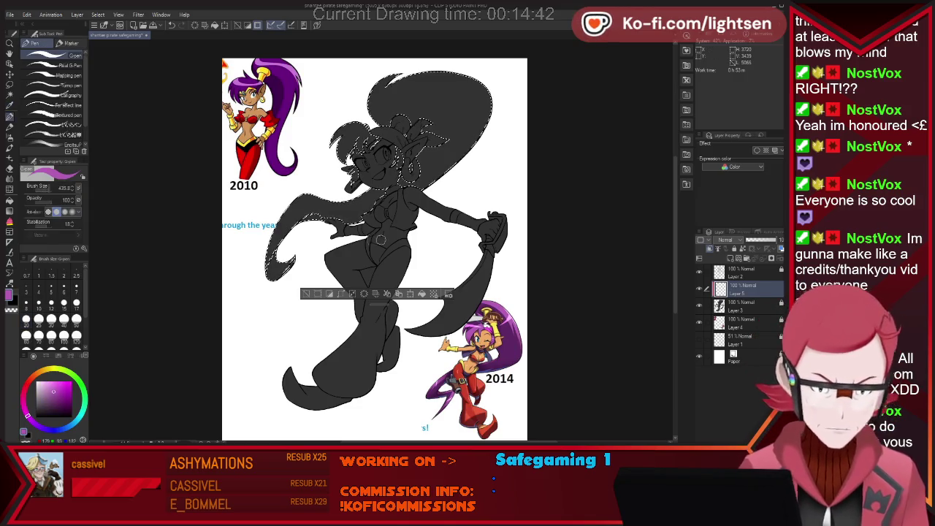
{"action": "left_click_drag", "start_coordinate": [438, 106], "coordinate": [394, 248]}
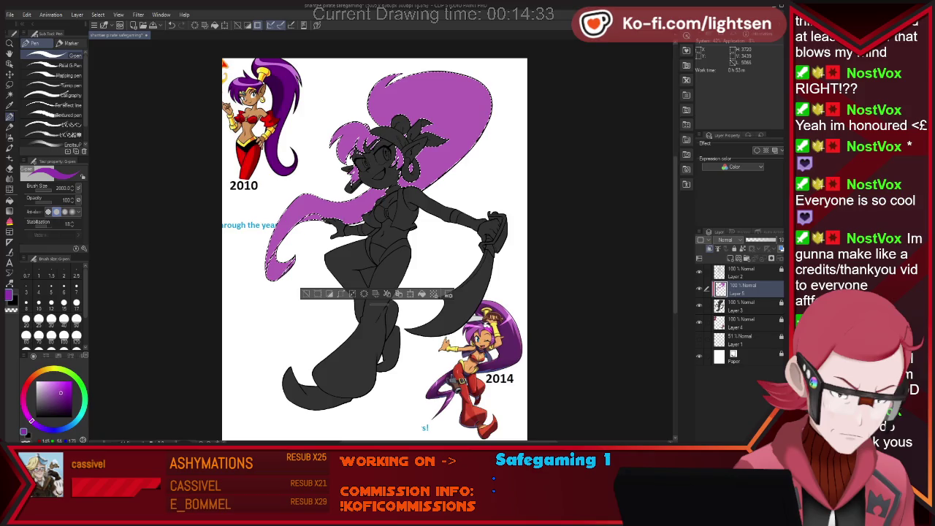
{"action": "key", "text": "alt+BackSpace"}
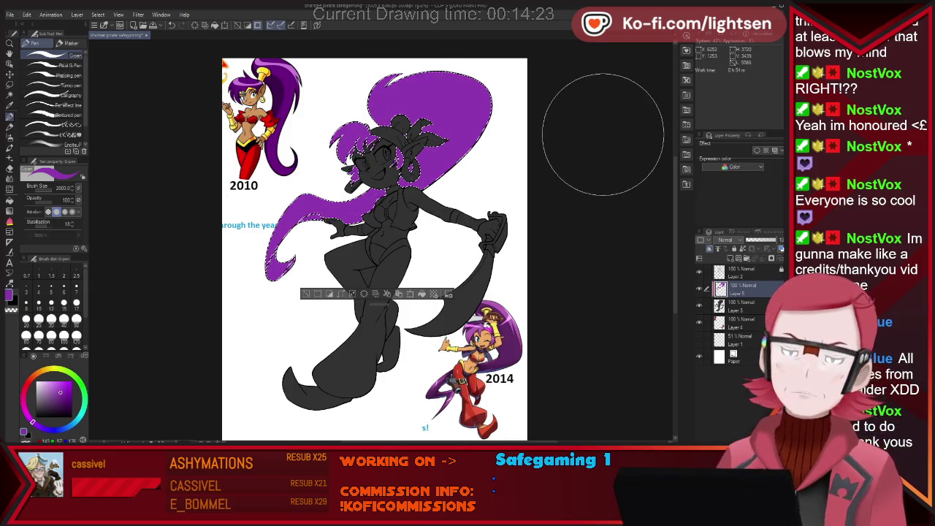
{"action": "key", "text": "w"}
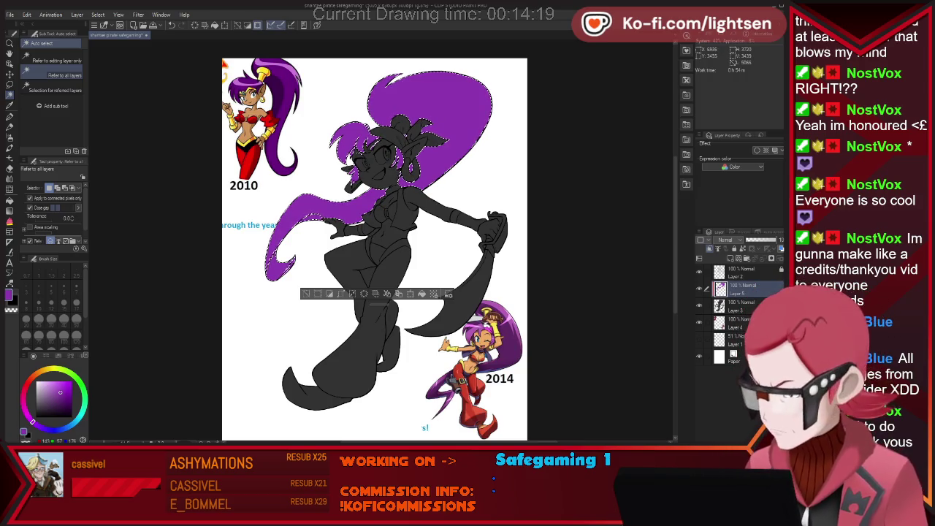
- Auto-select the face, torso and arms, fill them tan with the G-pen, and deselect
{"action": "left_click", "coordinate": [379, 158]}
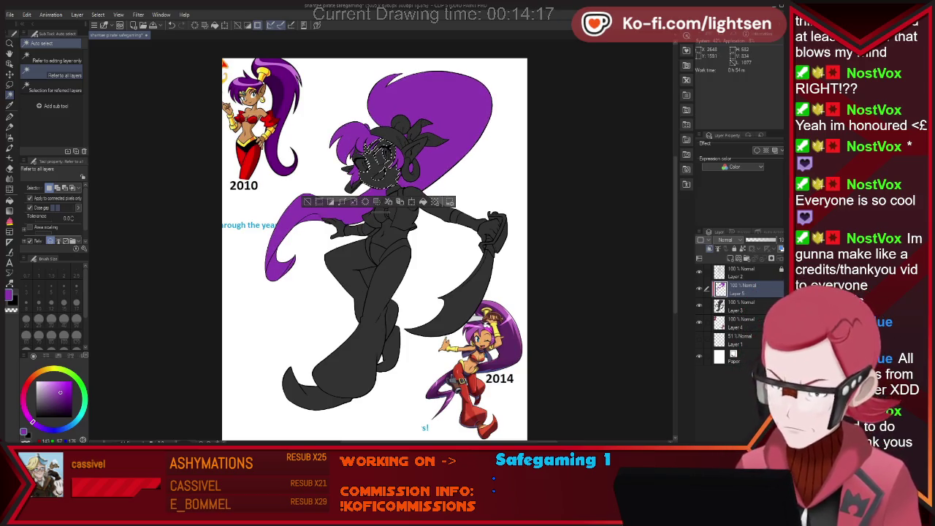
{"action": "left_click", "coordinate": [358, 157]}
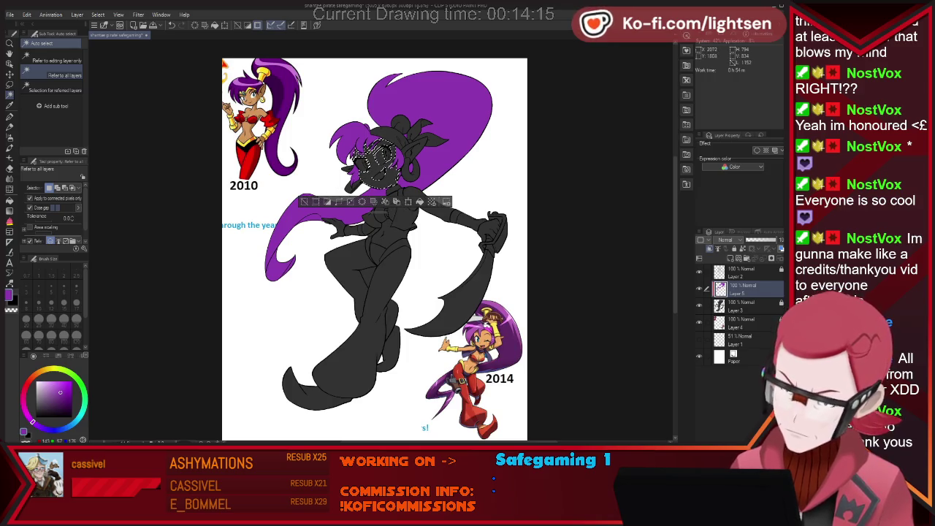
{"action": "left_click", "coordinate": [358, 161]}
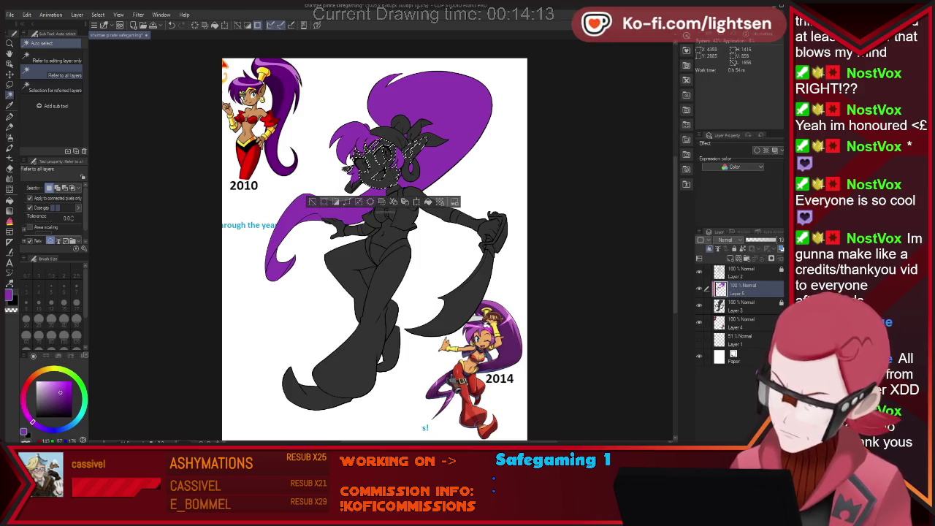
{"action": "left_click", "coordinate": [347, 167]}
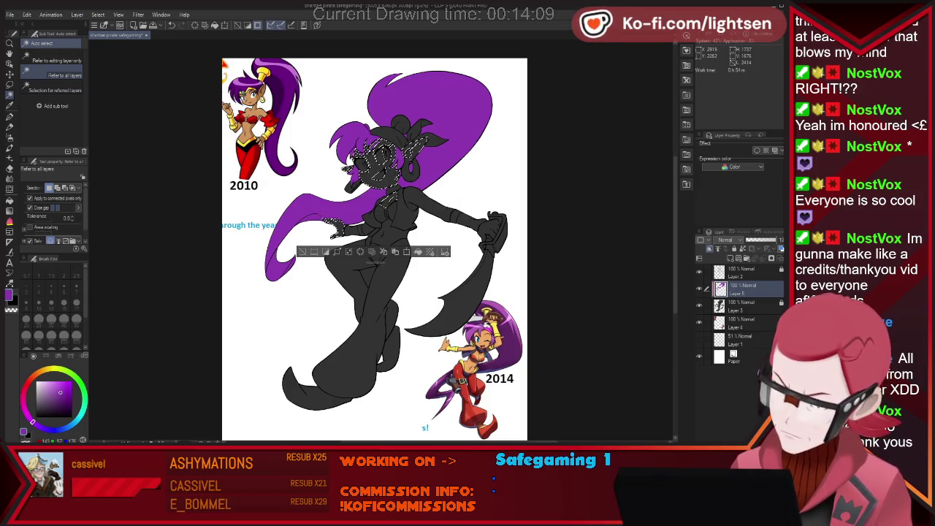
{"action": "left_click", "coordinate": [347, 168]}
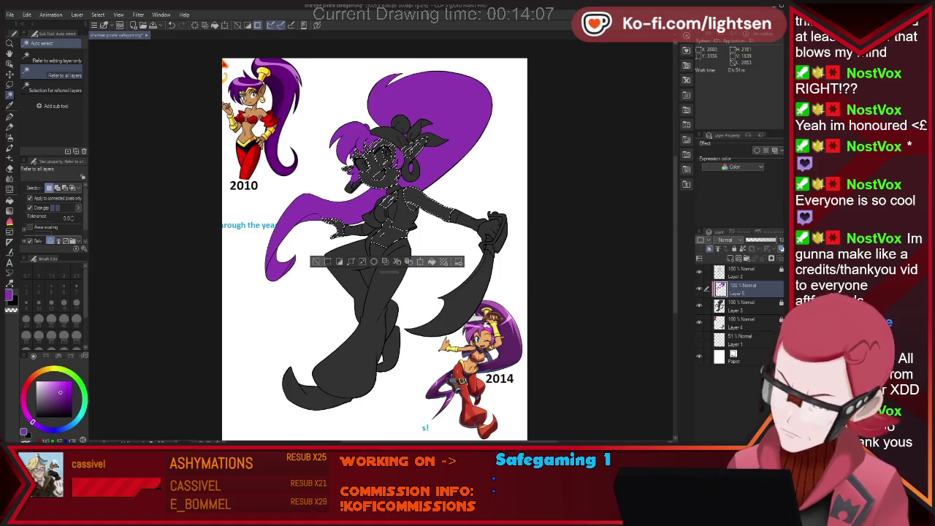
{"action": "left_click", "coordinate": [347, 167]}
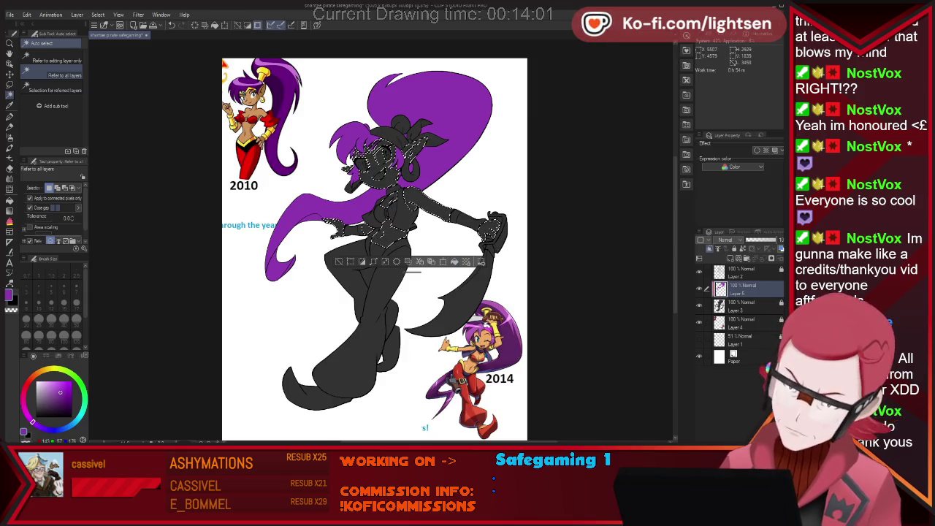
{"action": "key", "text": "p"}
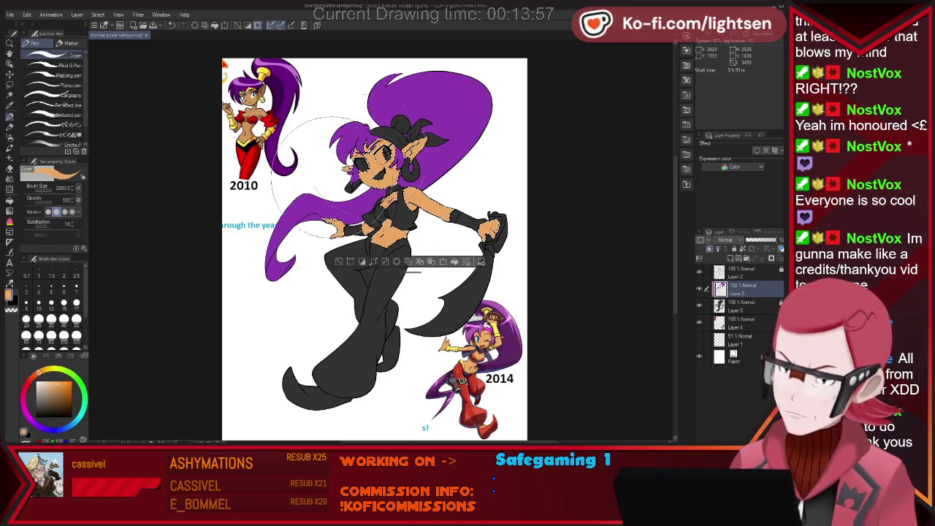
{"action": "key", "text": "ctrl+d"}
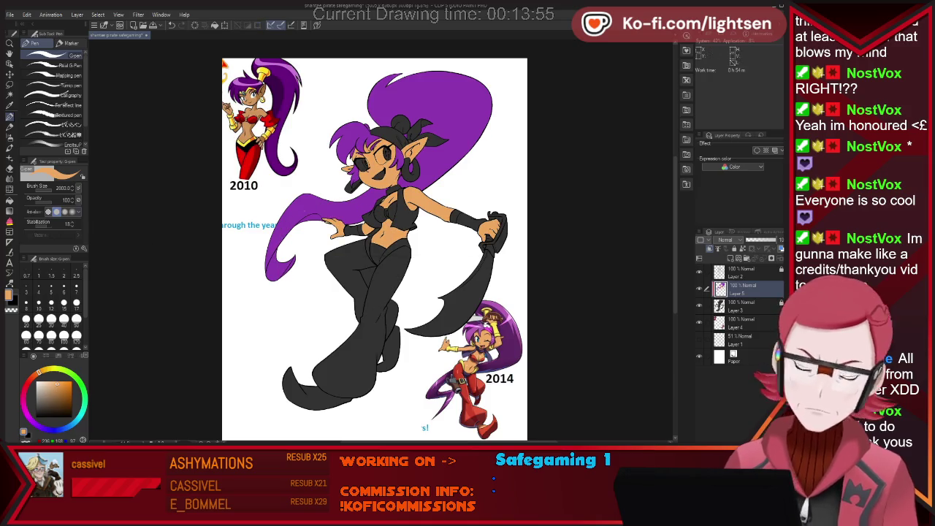
- Auto-select the black pants, leg and pointed boot tip on Layer 5
{"action": "key", "text": "w"}
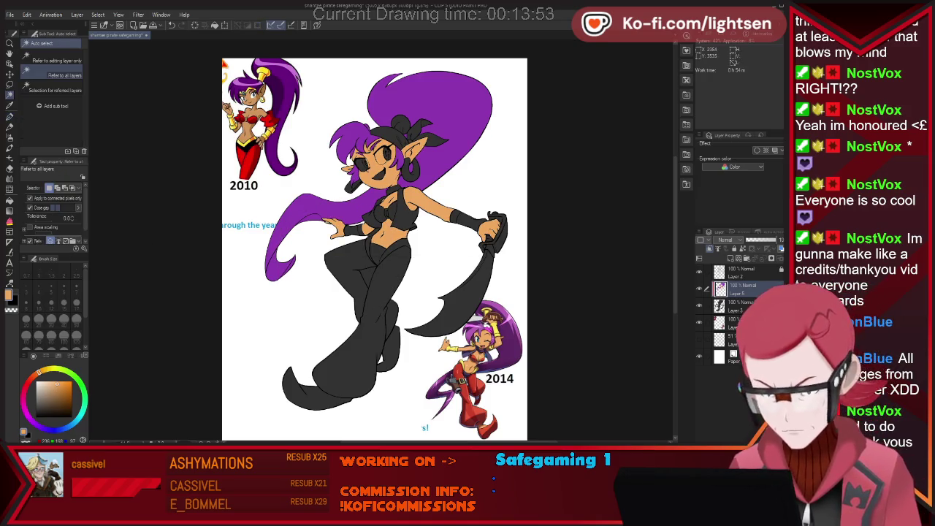
{"action": "left_click", "coordinate": [366, 275]}
{"action": "left_click", "coordinate": [738, 305]}
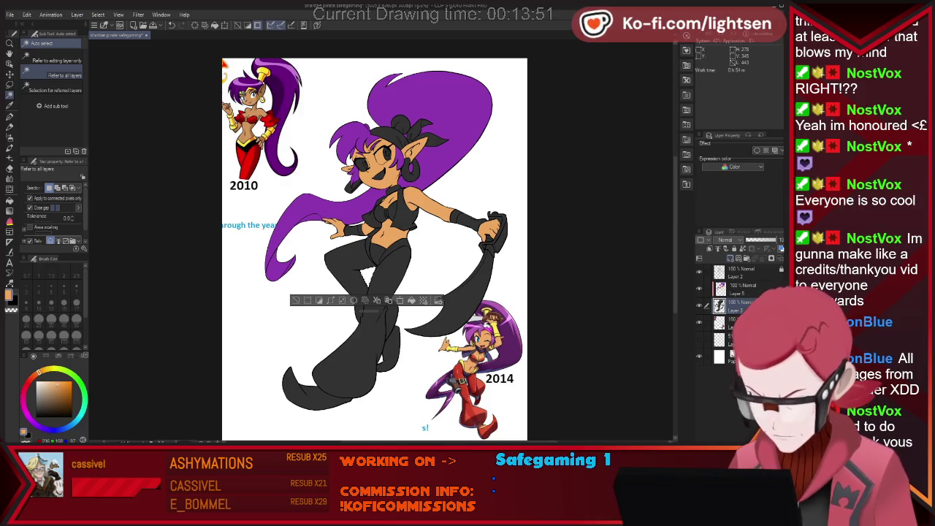
{"action": "left_click", "coordinate": [741, 289]}
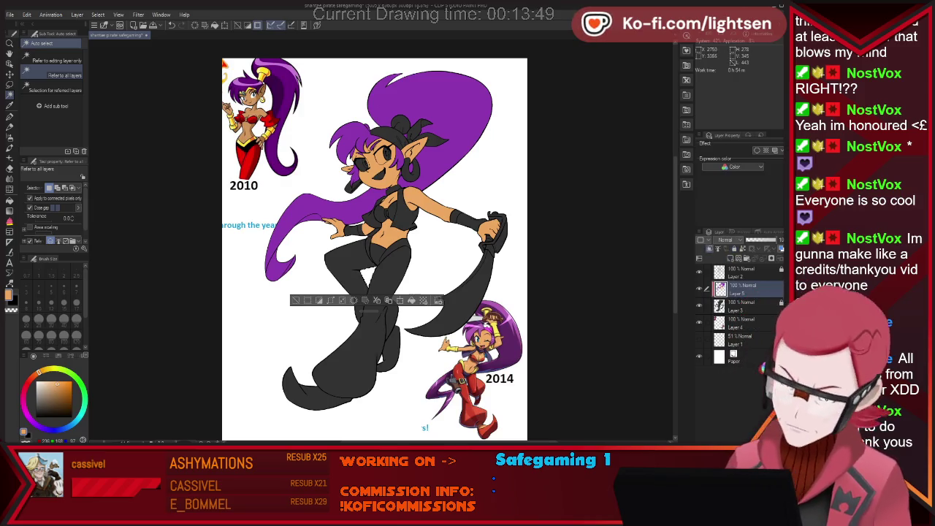
{"action": "left_click", "coordinate": [359, 285]}
{"action": "left_click", "coordinate": [333, 376], "text": "shift"}
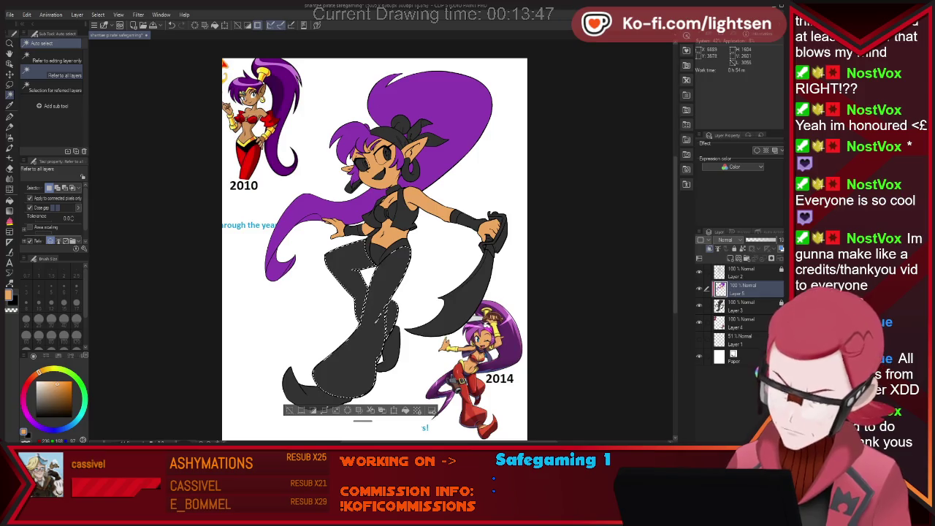
{"action": "left_click", "coordinate": [300, 391], "text": "shift"}
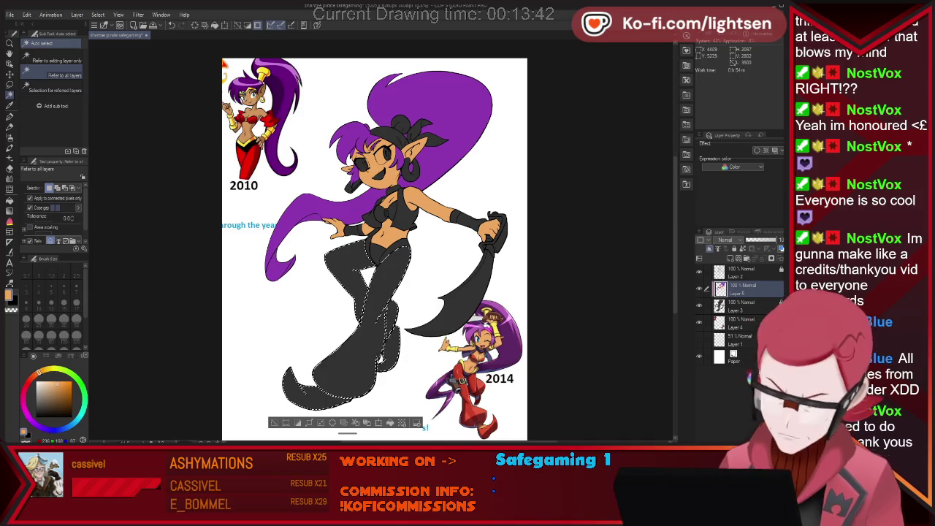
- Eyedrop red from the reference character and paint the selected pants and boots solid red
{"action": "key", "text": "i"}
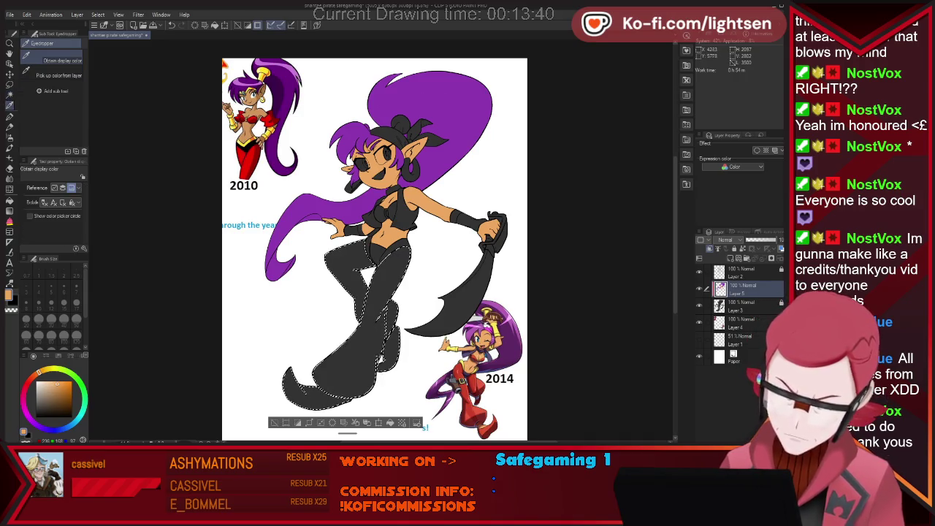
{"action": "left_click", "coordinate": [248, 154]}
{"action": "key", "text": "p"}
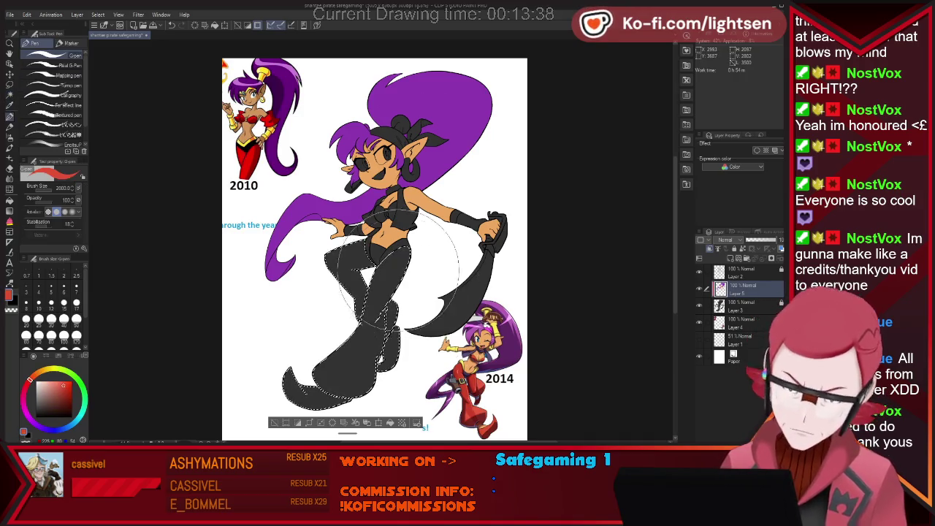
{"action": "left_click_drag", "start_coordinate": [358, 270], "coordinate": [369, 364]}
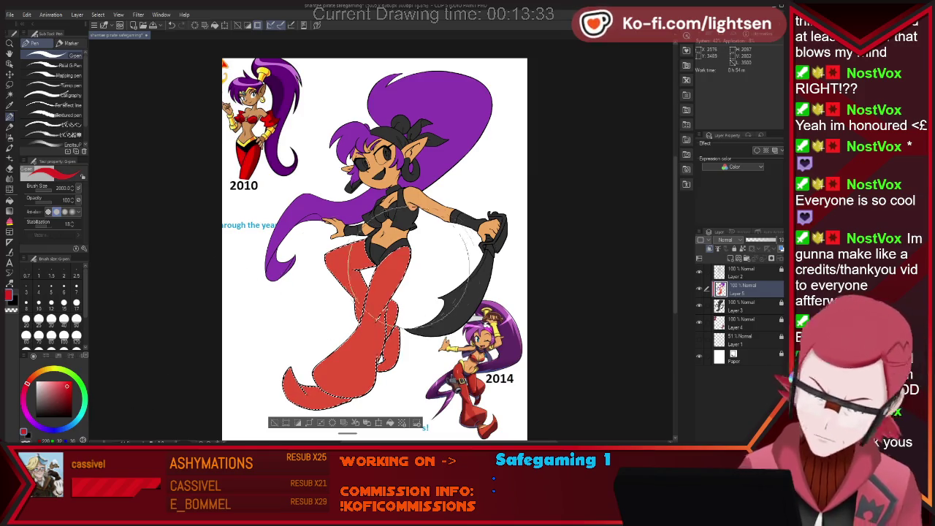
{"action": "left_click", "coordinate": [420, 267]}
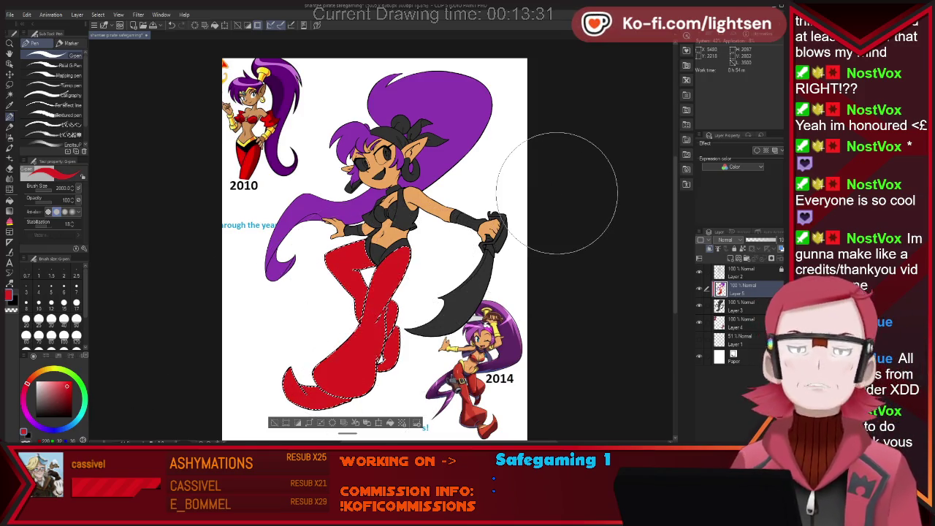
{"action": "key", "text": "w"}
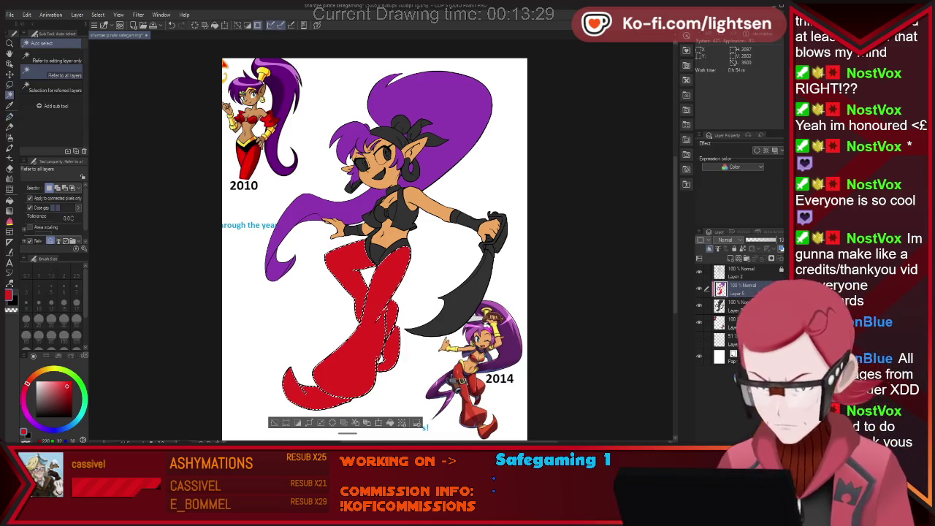
- Select the black top on her chest and colour it red
{"action": "left_click", "coordinate": [381, 213]}
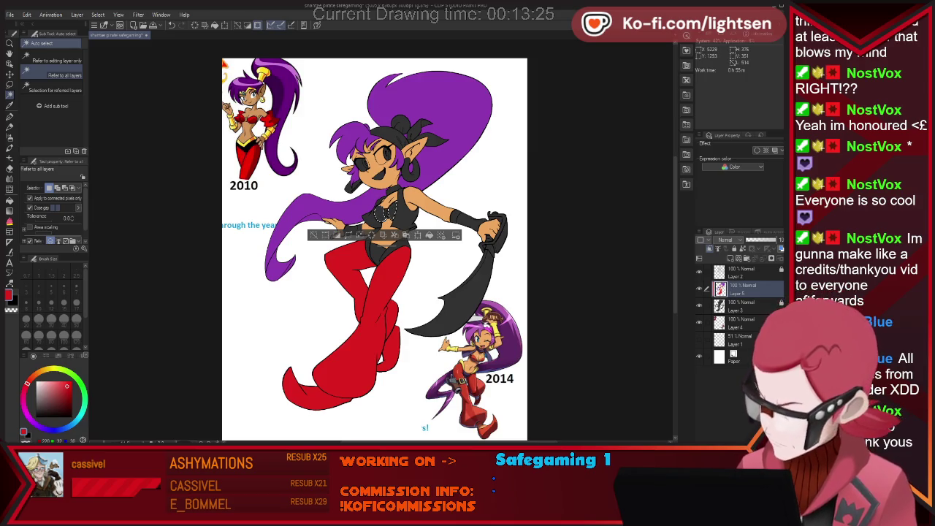
{"action": "key", "text": "p"}
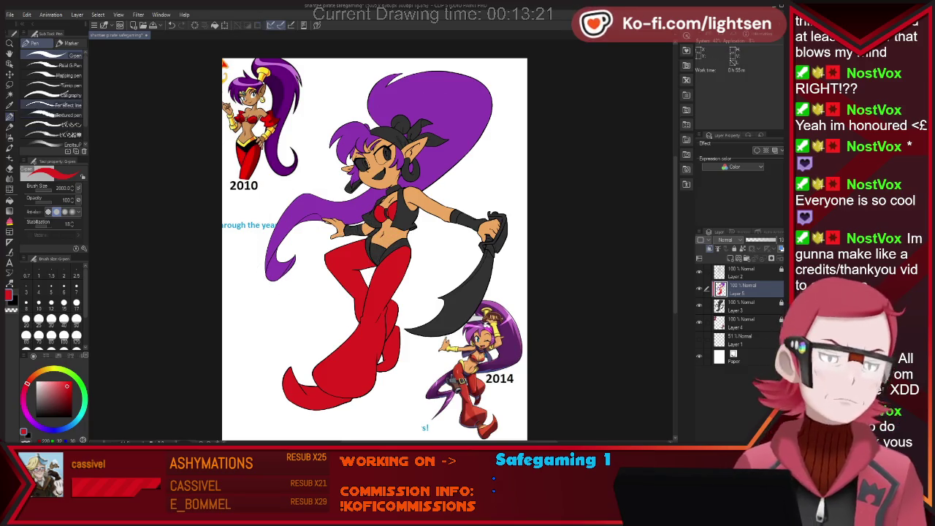
{"action": "key", "text": "w"}
- Select the whole headband, paint it pink, and deselect
{"action": "left_click", "coordinate": [393, 140]}
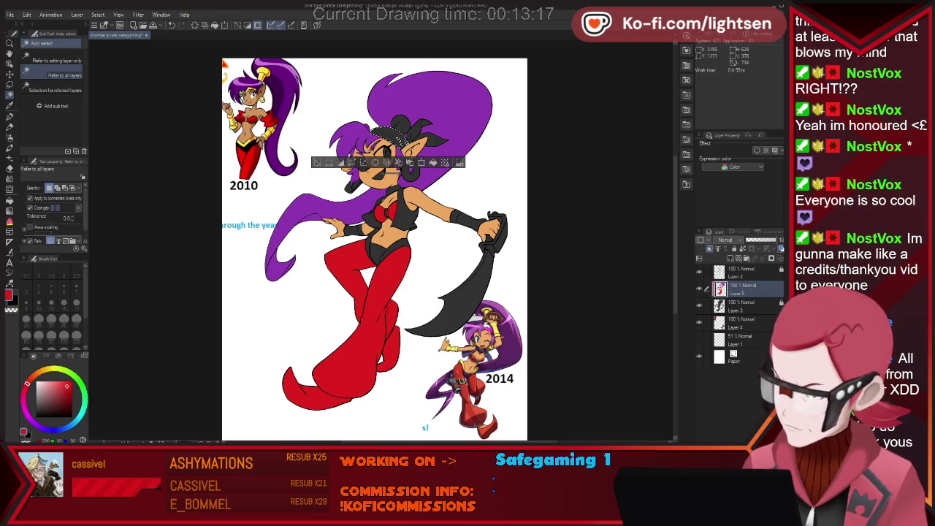
{"action": "left_click", "coordinate": [420, 133], "text": "shift"}
{"action": "left_click", "coordinate": [438, 138], "text": "shift"}
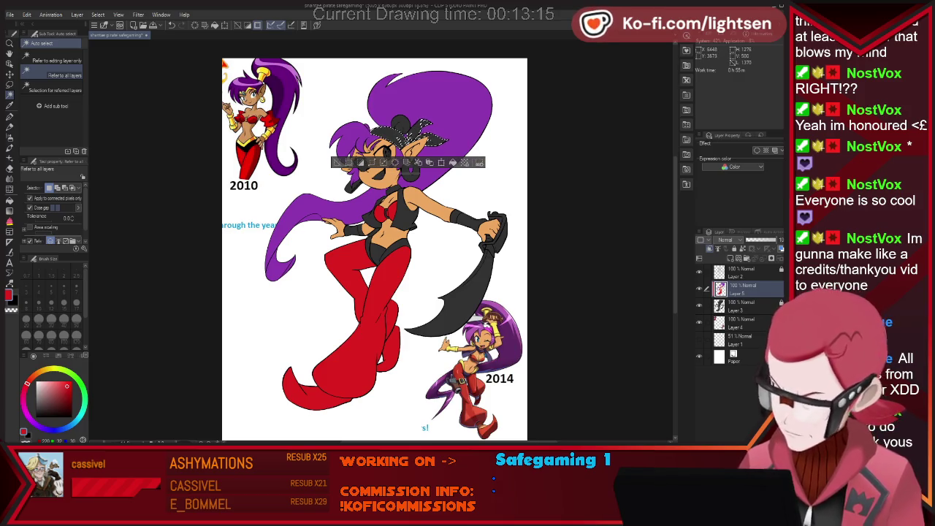
{"action": "key", "text": "i"}
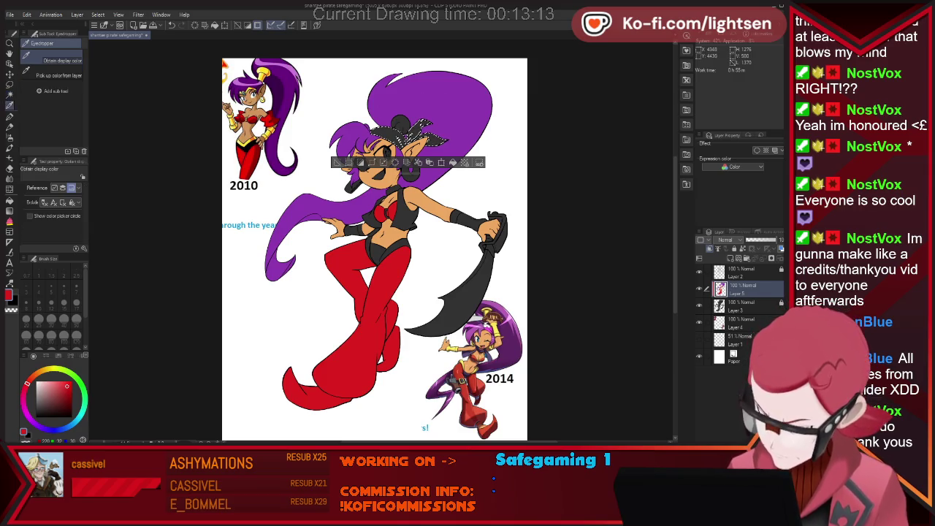
{"action": "key", "text": "p"}
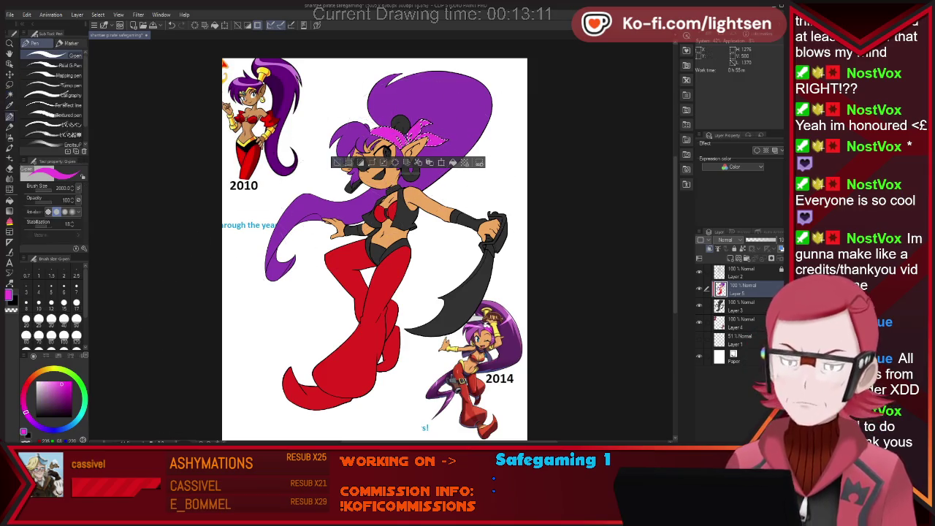
{"action": "left_click_drag", "start_coordinate": [424, 136], "coordinate": [319, 173]}
{"action": "key", "text": "ctrl+d"}
{"action": "key", "text": "w"}
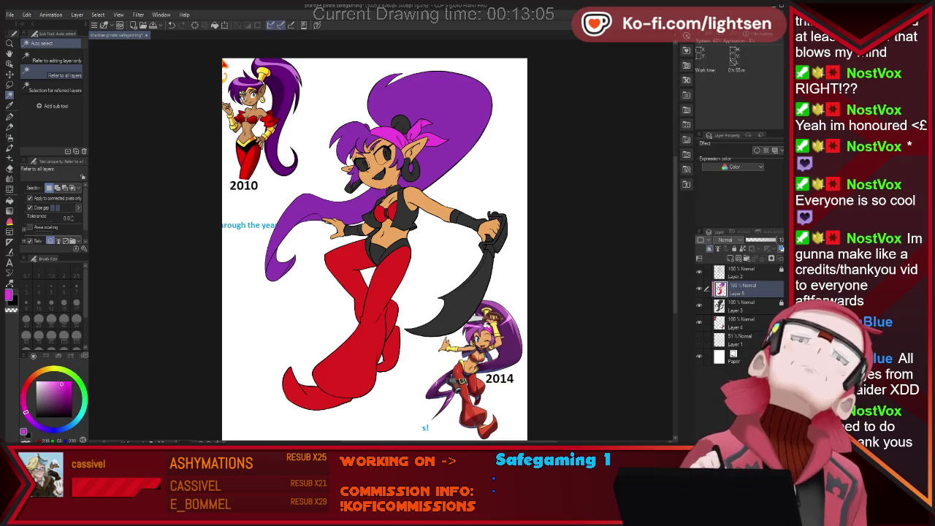
- Auto-select the hair tie, earrings, armbands, glove and belt areas on Layer 5
{"action": "left_click", "coordinate": [400, 122]}
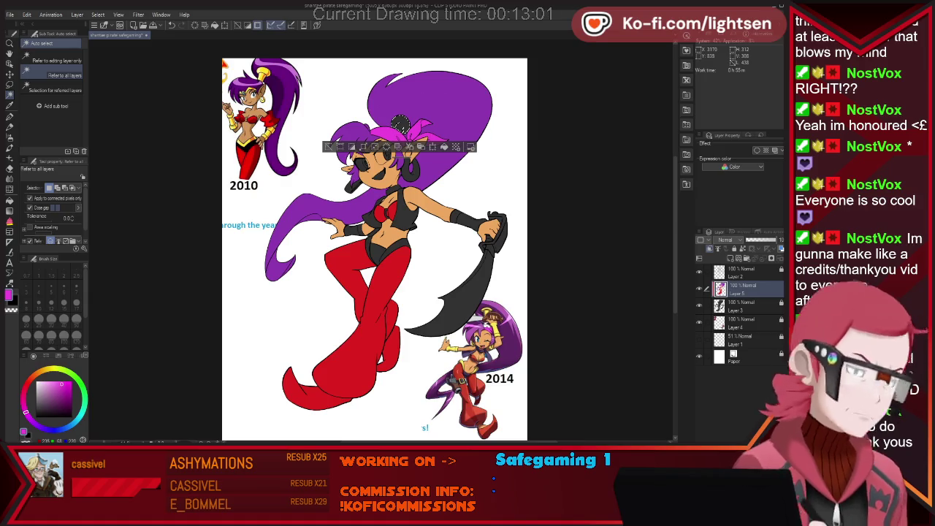
{"action": "left_click", "coordinate": [410, 169]}
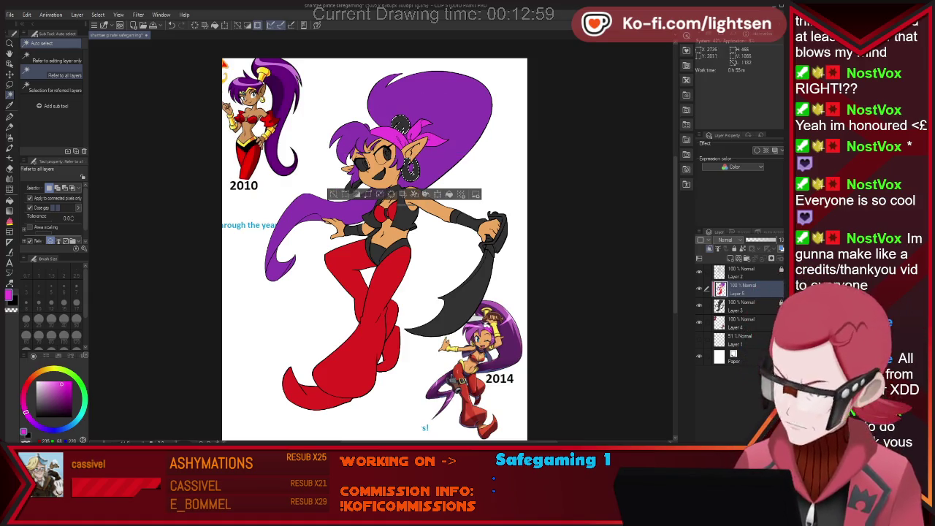
{"action": "left_click", "coordinate": [355, 186]}
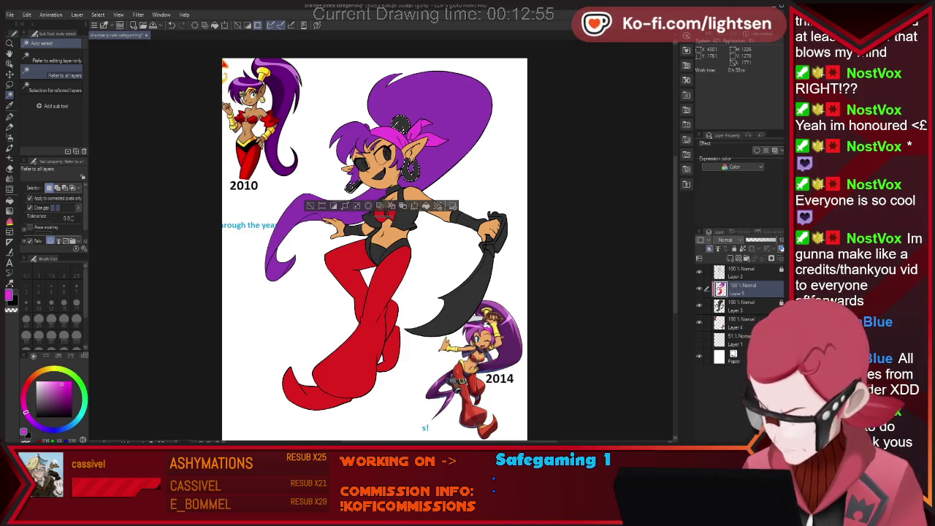
{"action": "left_click", "coordinate": [380, 226]}
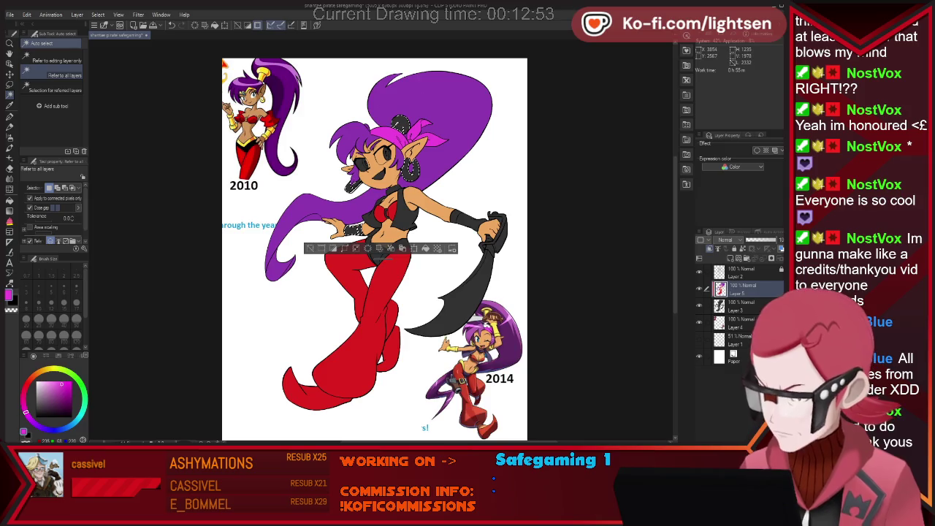
{"action": "left_click", "coordinate": [479, 223]}
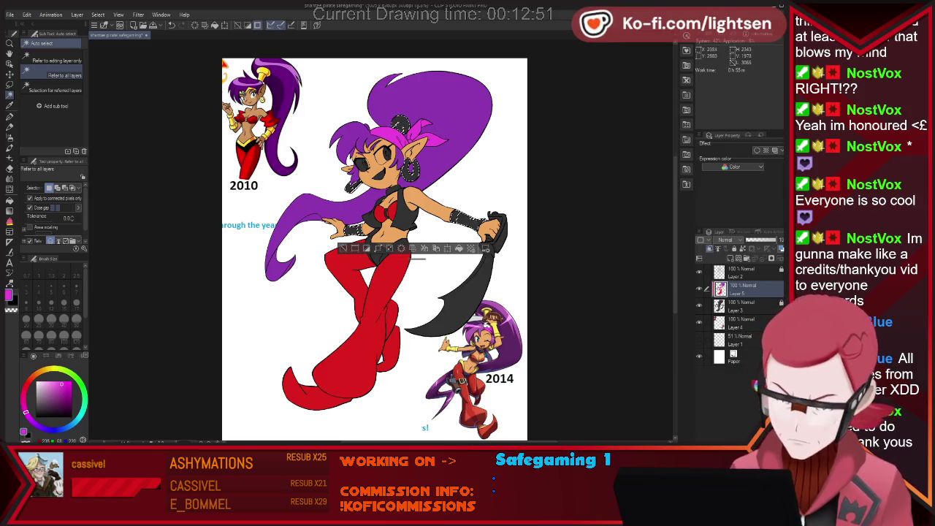
{"action": "left_click", "coordinate": [388, 254]}
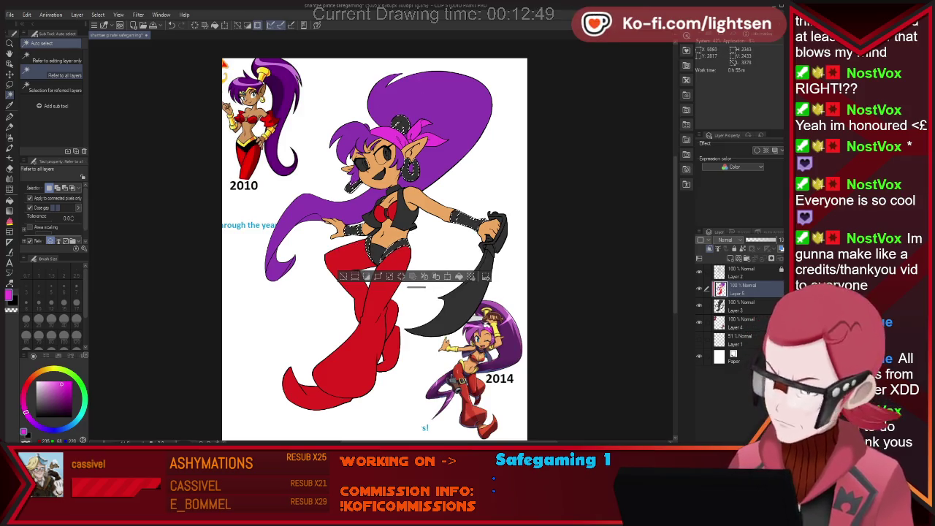
- Sample yellow and fill the selected accessories with it
{"action": "key", "text": "i"}
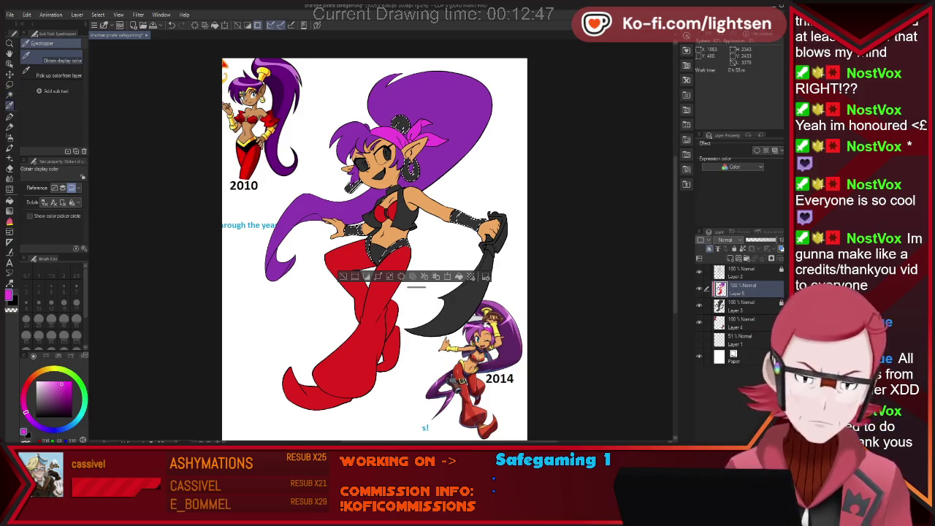
{"action": "left_click", "coordinate": [401, 120]}
{"action": "key", "text": "p"}
{"action": "key", "text": "alt+Delete"}
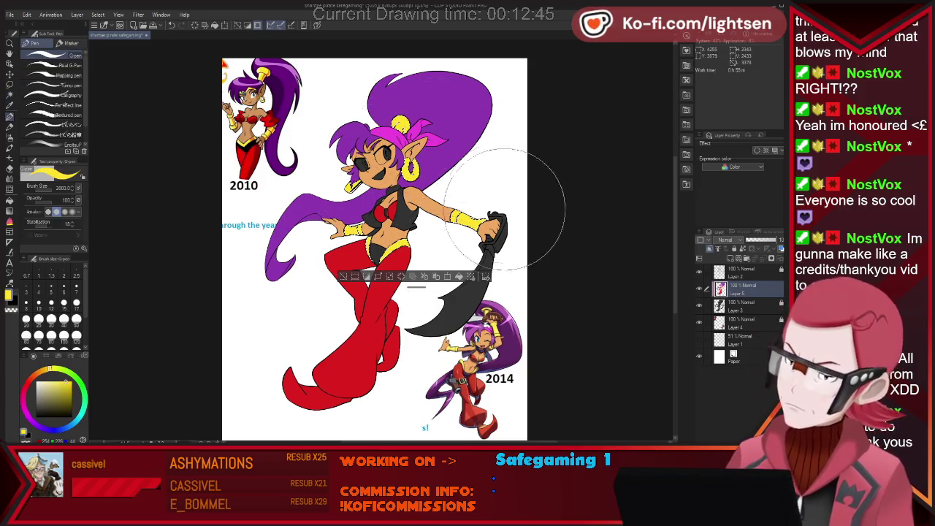
- Deselect, then auto-select the black top and waist on Layer 5
{"action": "key", "text": "w"}
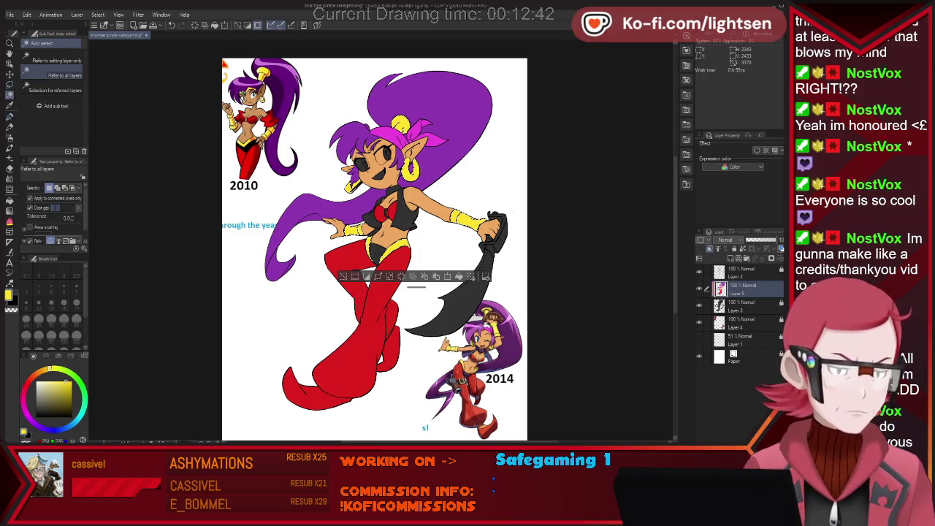
{"action": "left_click", "coordinate": [388, 214]}
{"action": "left_click", "coordinate": [739, 306]}
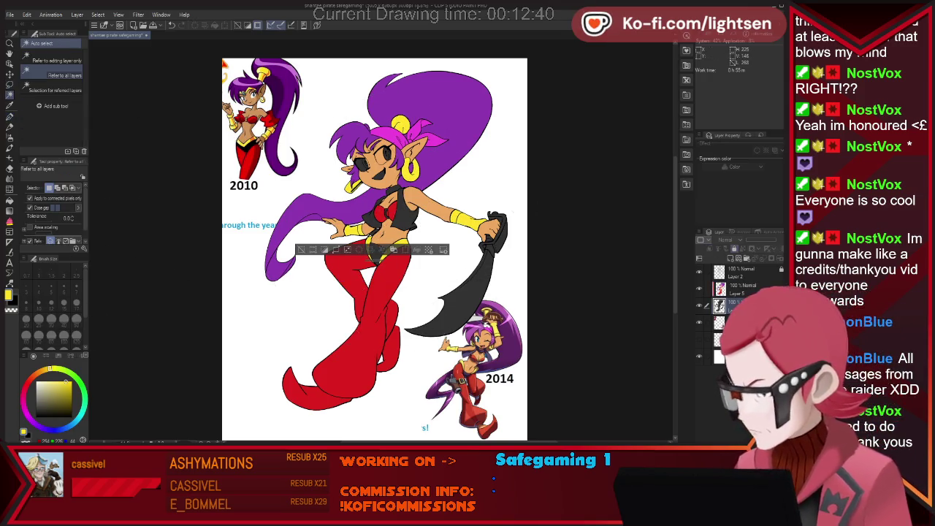
{"action": "key", "text": "ctrl+d"}
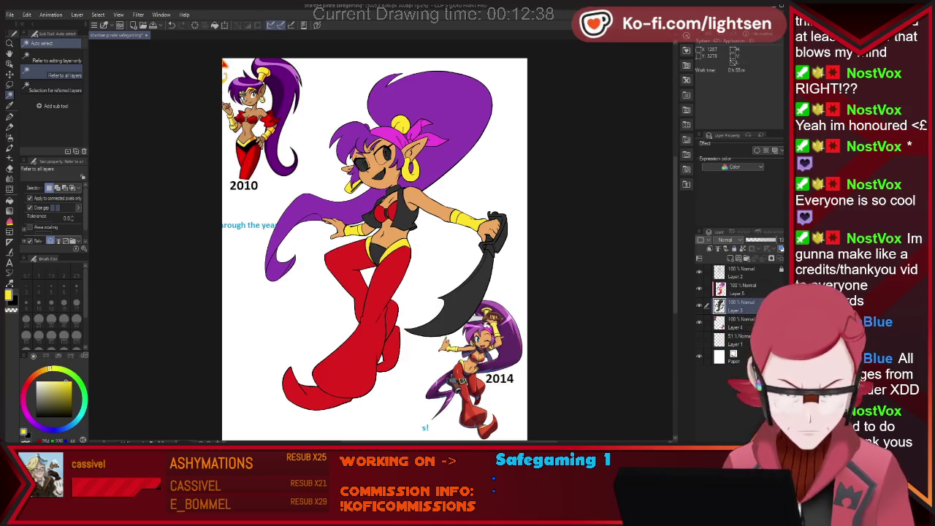
{"action": "left_click", "coordinate": [739, 290]}
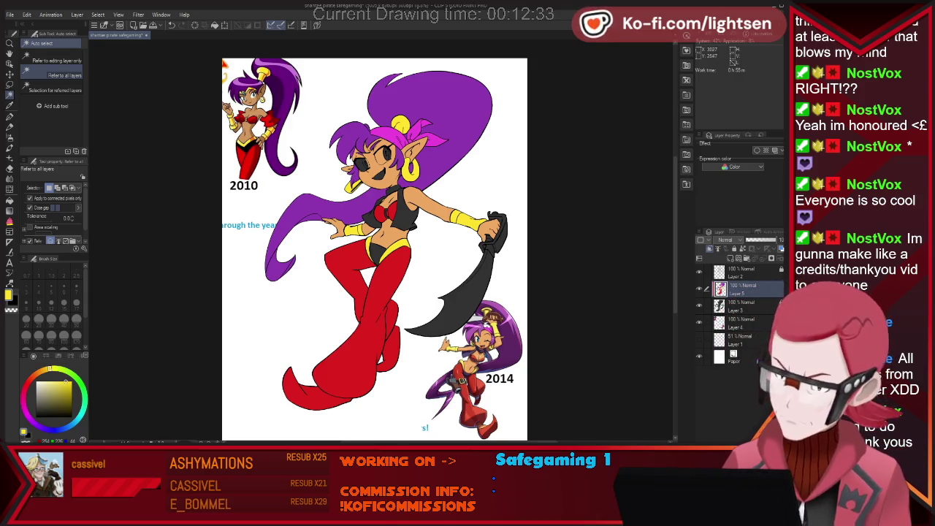
{"action": "left_click", "coordinate": [395, 212]}
{"action": "key", "text": "i"}
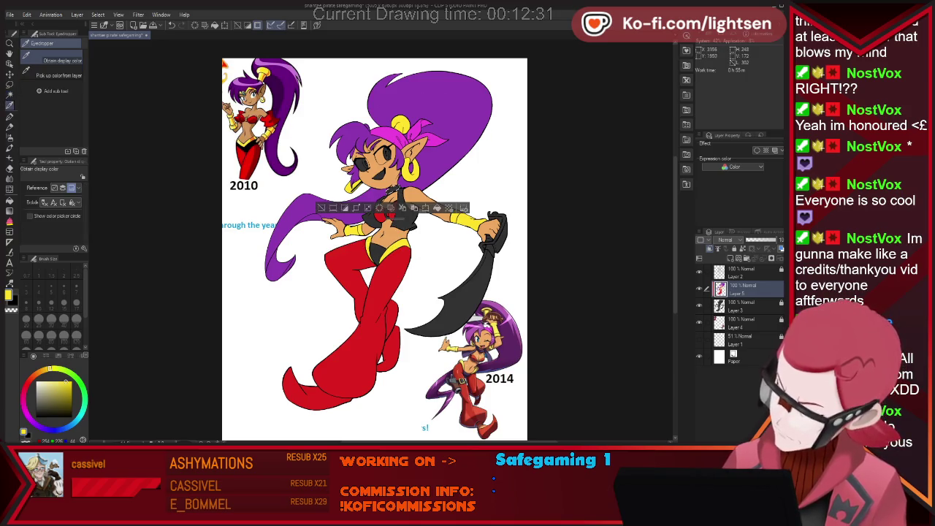
{"action": "key", "text": "w"}
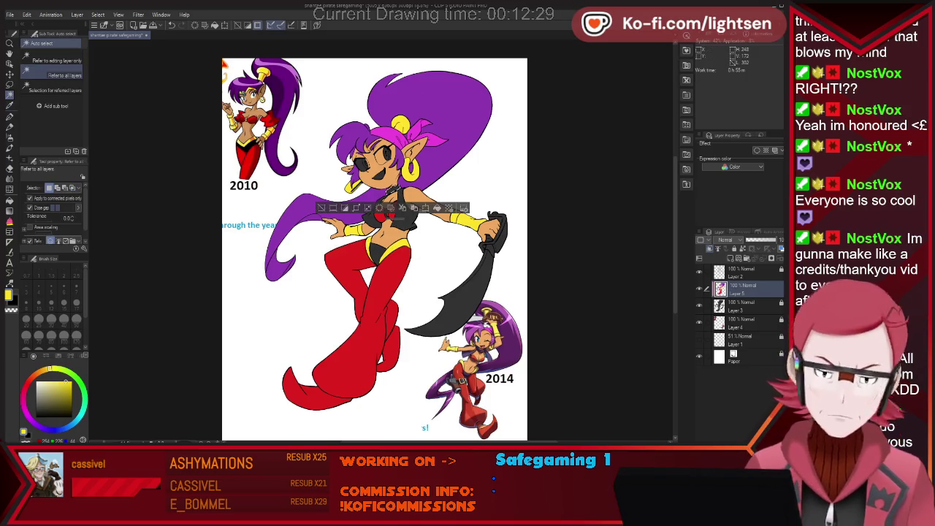
{"action": "left_click", "coordinate": [379, 256], "text": "shift"}
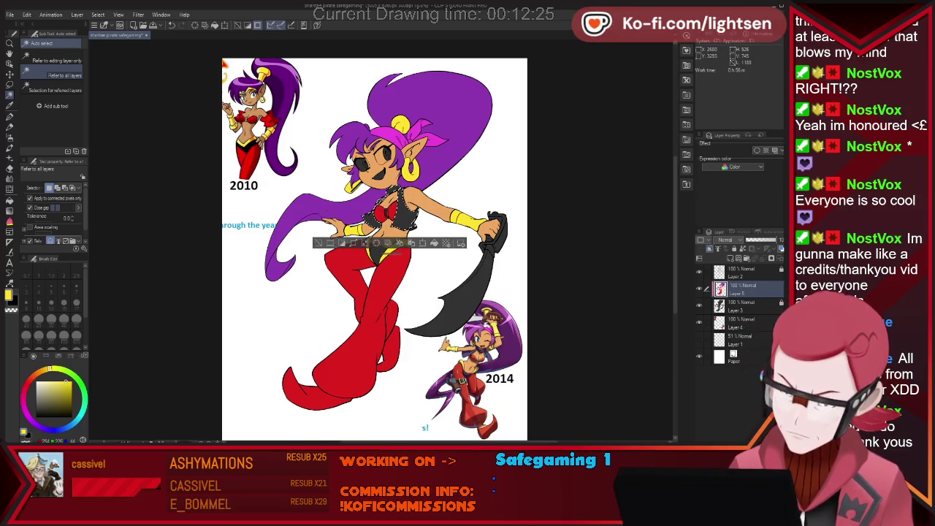
- Add the briefs, fill top and briefs with a sampled dark purple-grey, and deselect
{"action": "left_click", "coordinate": [384, 255], "text": "shift"}
{"action": "key", "text": "i"}
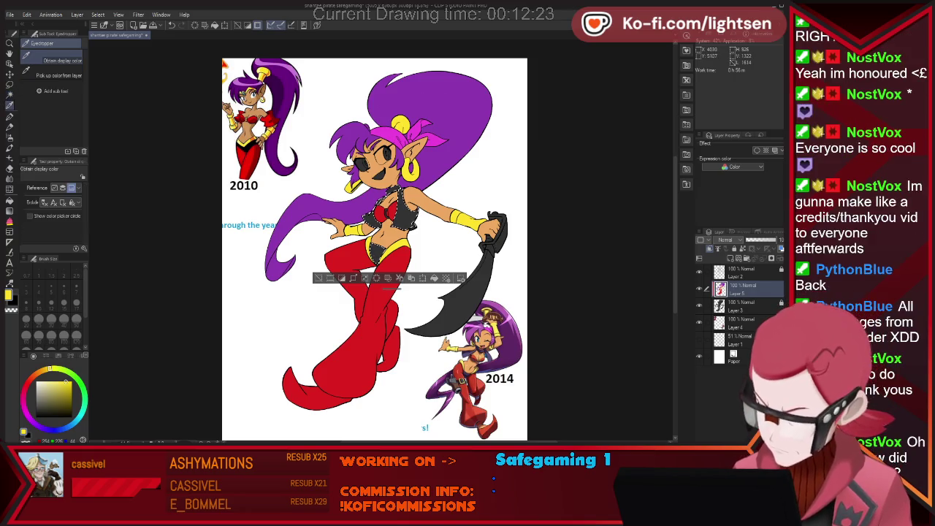
{"action": "left_click", "coordinate": [391, 289]}
{"action": "key", "text": "p"}
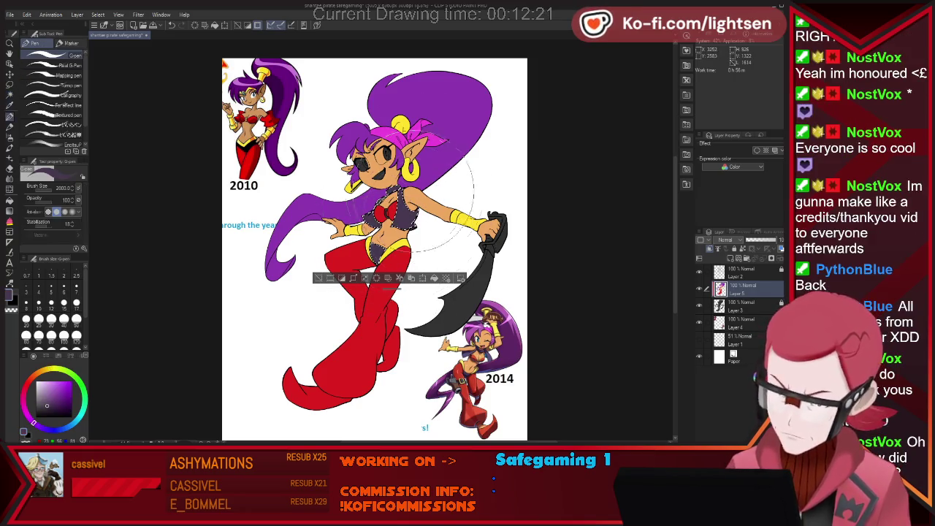
{"action": "key", "text": "ctrl+d"}
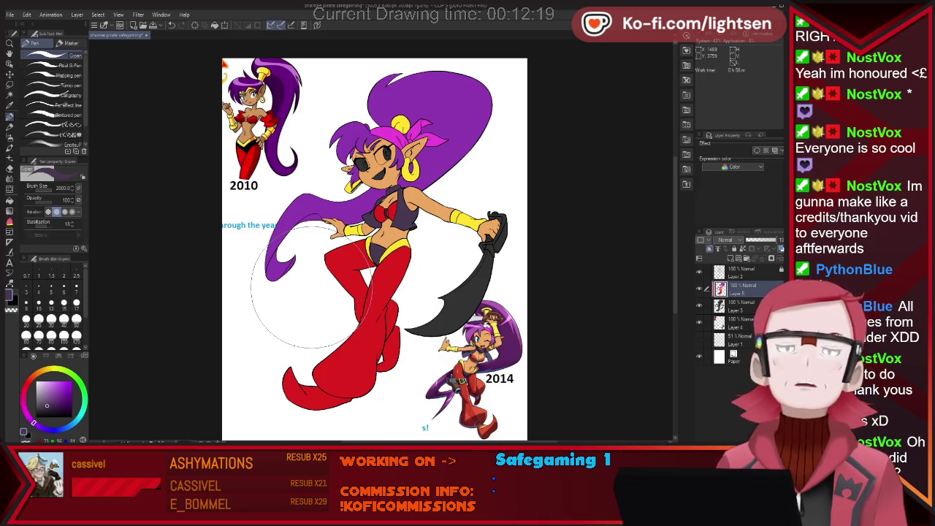
- Undo the last action, deselect, and zoom in toward the face
{"action": "key", "text": "w"}
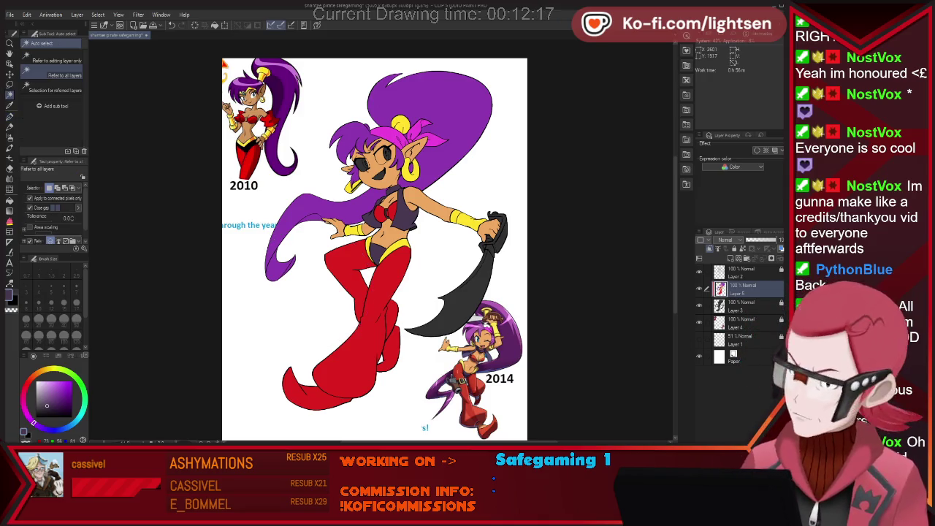
{"action": "key", "text": "ctrl+z"}
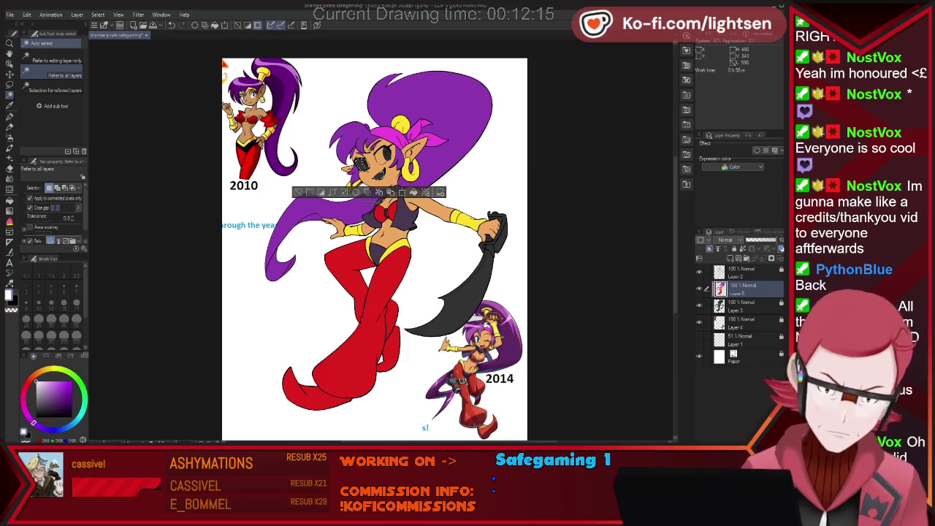
{"action": "key", "text": "p"}
{"action": "key", "text": "ctrl+d"}
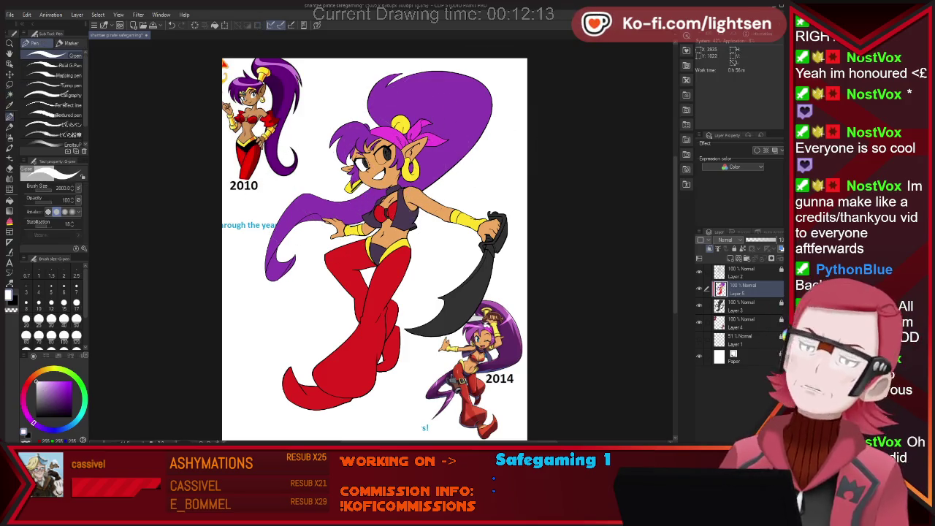
{"action": "scroll", "coordinate": [387, 131], "scroll_direction": "up", "scroll_amount": 2}
{"action": "scroll", "coordinate": [358, 153], "scroll_direction": "up", "scroll_amount": 2}
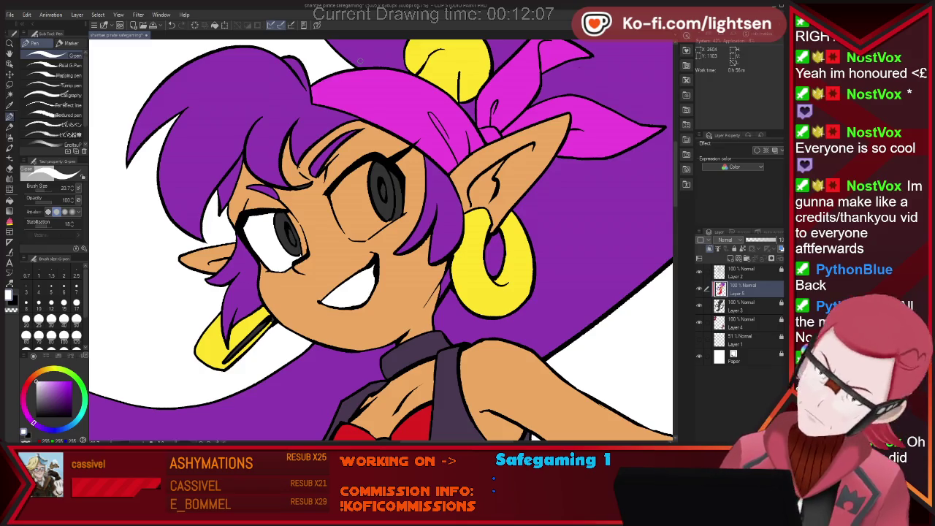
- Paint a white highlight by the left eye, then view the whole illustration
{"action": "left_click_drag", "start_coordinate": [341, 202], "coordinate": [337, 209]}
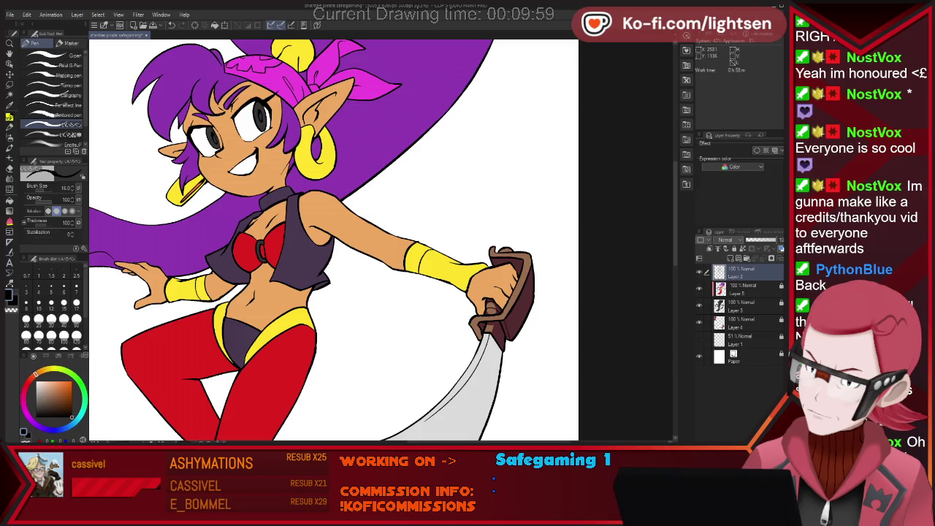
{"action": "key", "text": "ctrl+Tab"}
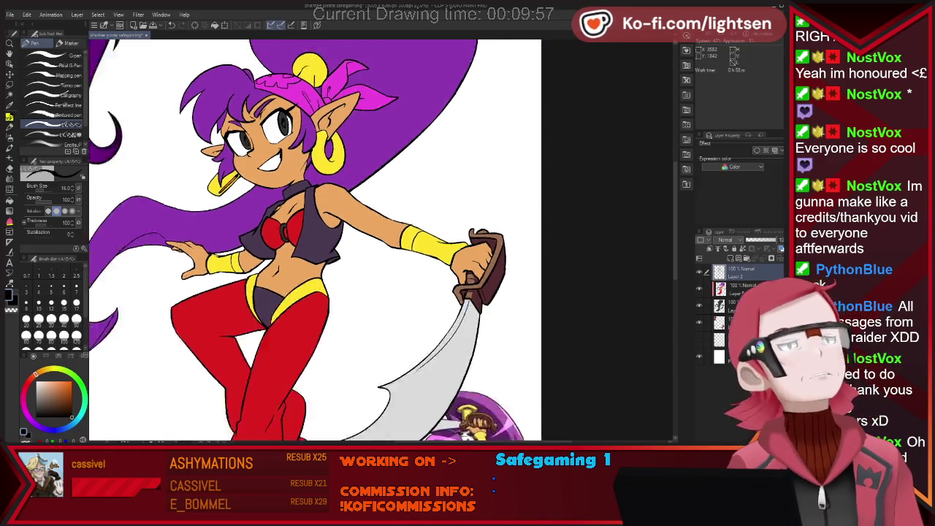
{"action": "key", "text": "w"}
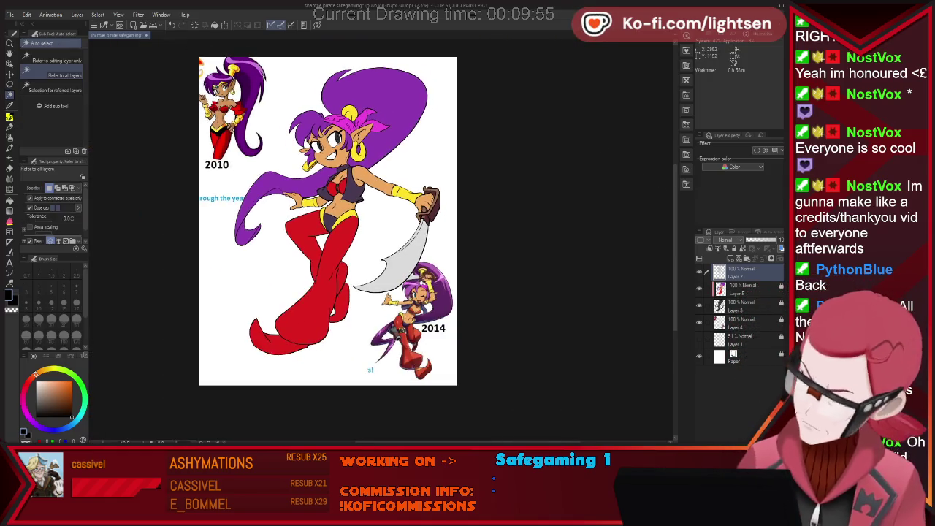
{"action": "key", "text": "alt+bracketleft"}
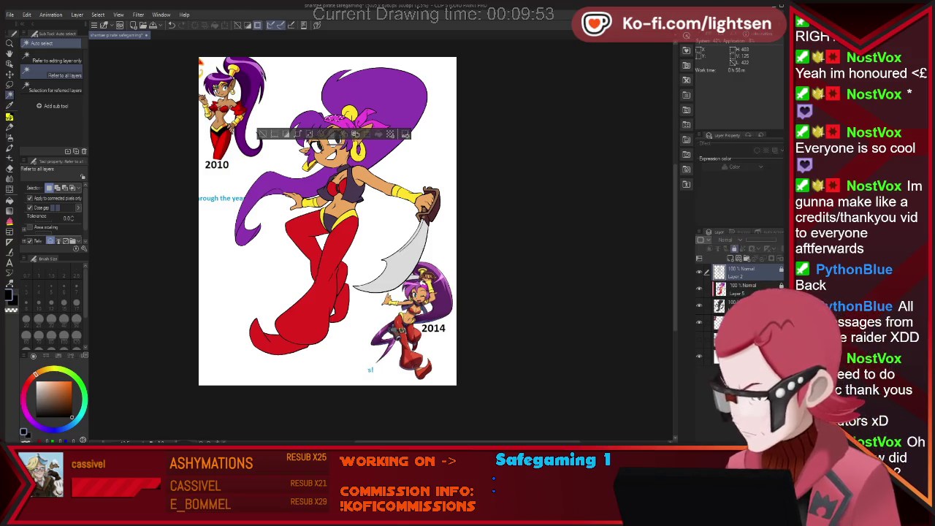
{"action": "key", "text": "i"}
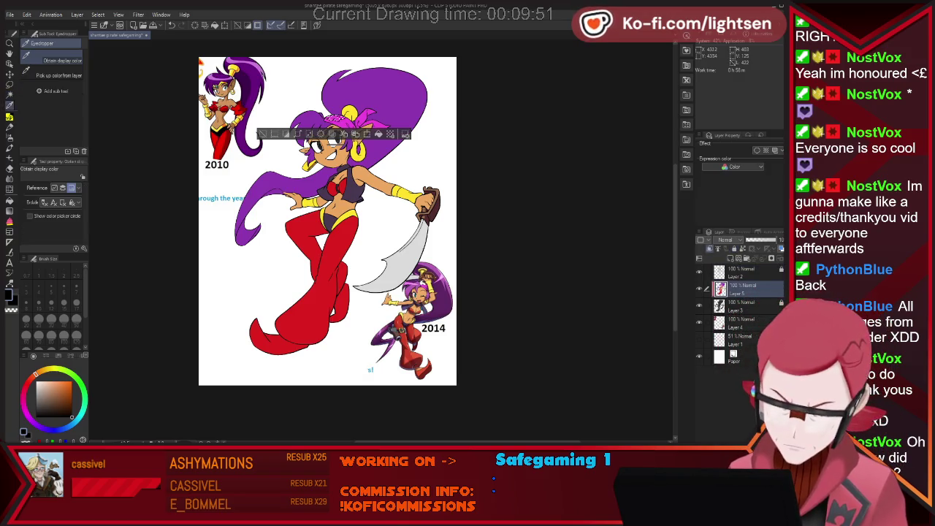
{"action": "key", "text": "p"}
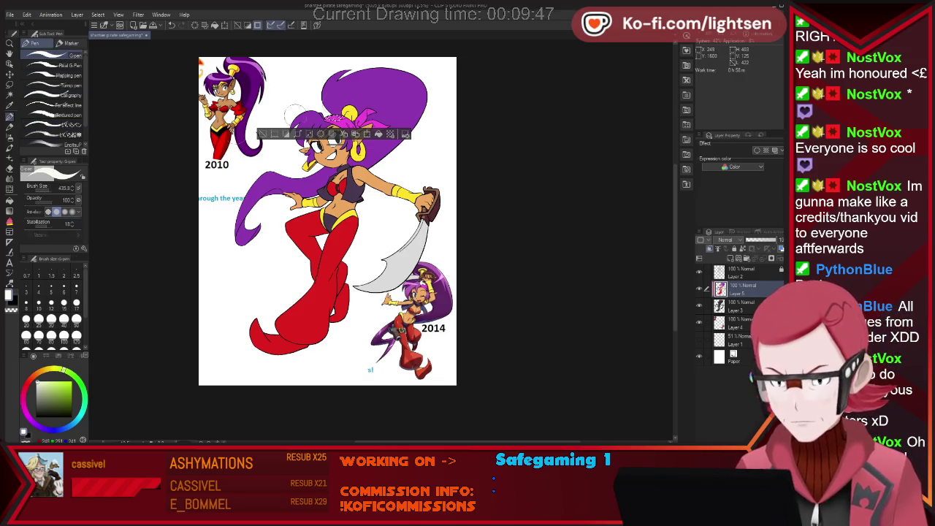
{"action": "key", "text": "w"}
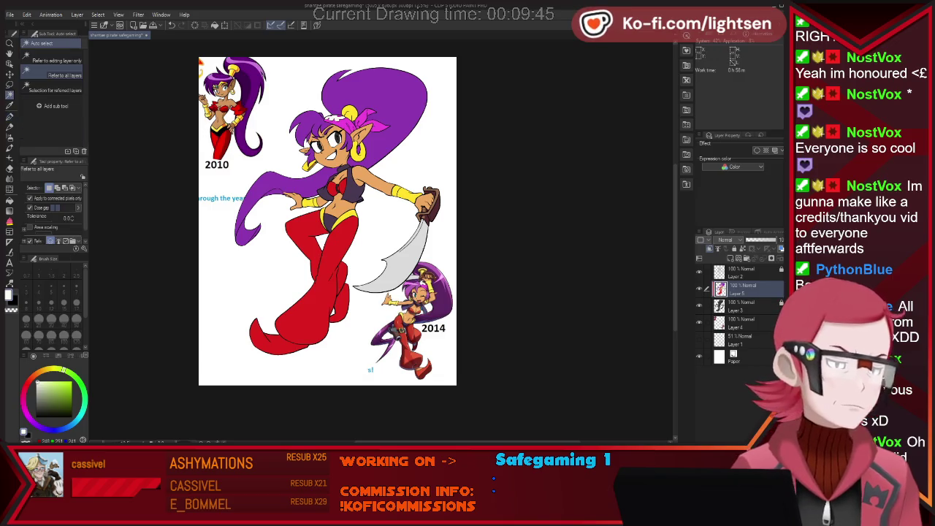
{"action": "scroll", "coordinate": [344, 86], "scroll_direction": "up", "scroll_amount": 3}
{"action": "scroll", "coordinate": [344, 87], "scroll_direction": "up", "scroll_amount": 3}
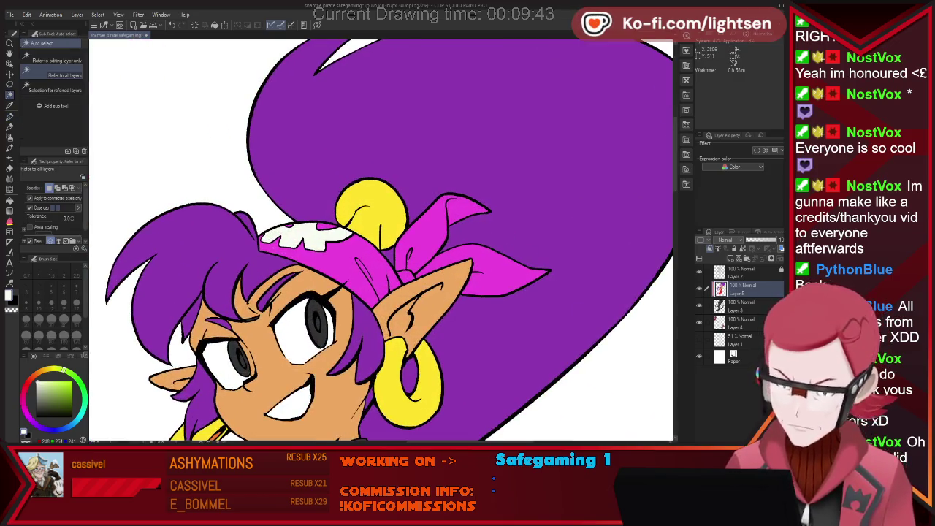
{"action": "left_click", "coordinate": [296, 236]}
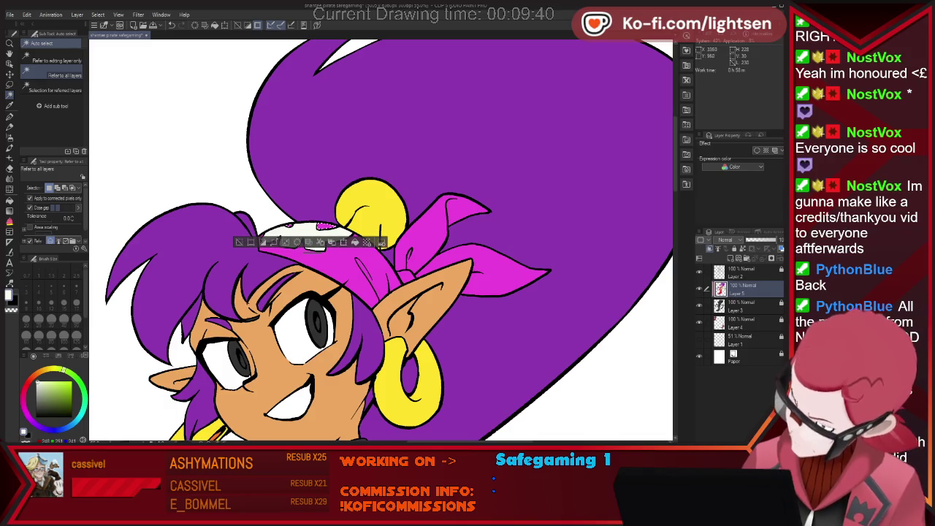
{"action": "scroll", "coordinate": [380, 241], "scroll_direction": "down", "scroll_amount": 3}
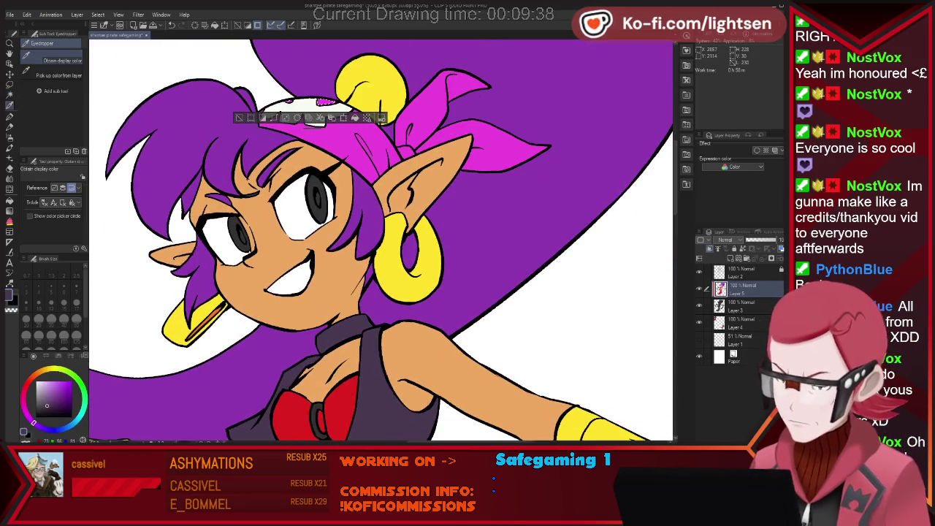
{"action": "key", "text": "p"}
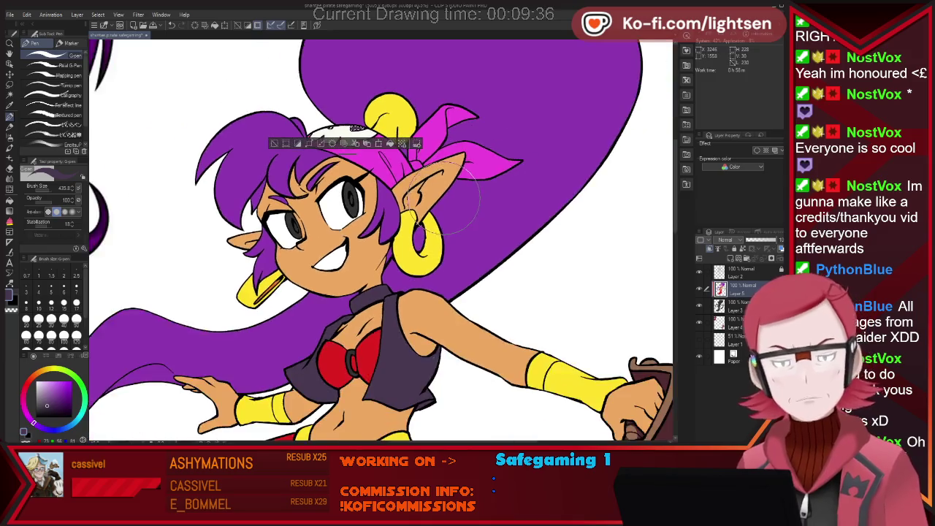
{"action": "scroll", "coordinate": [453, 278], "scroll_direction": "down", "scroll_amount": 3}
{"action": "scroll", "coordinate": [512, 336], "scroll_direction": "down", "scroll_amount": 2}
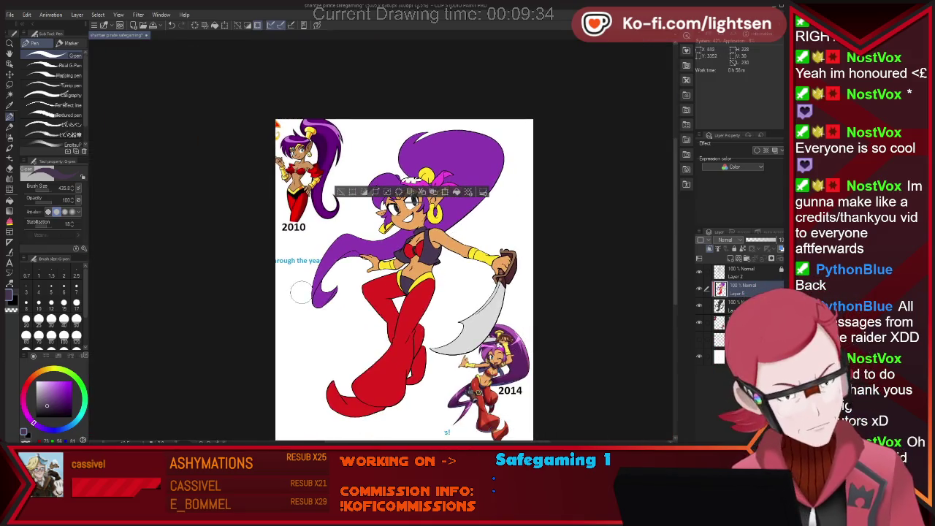
{"action": "scroll", "coordinate": [423, 366], "scroll_direction": "up", "scroll_amount": 2}
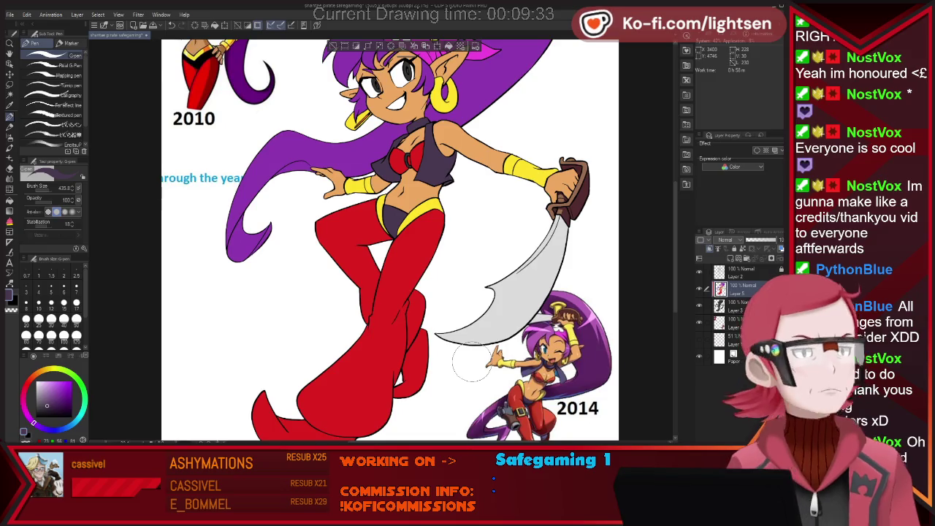
- Test an Auto Select on the left eye white, deselect, and add new Layer 6 above Layer 5
{"action": "scroll", "coordinate": [504, 369], "scroll_direction": "up", "scroll_amount": 1}
{"action": "scroll", "coordinate": [521, 361], "scroll_direction": "up", "scroll_amount": 2}
{"action": "scroll", "coordinate": [526, 360], "scroll_direction": "up", "scroll_amount": 2}
{"action": "key", "text": "i"}
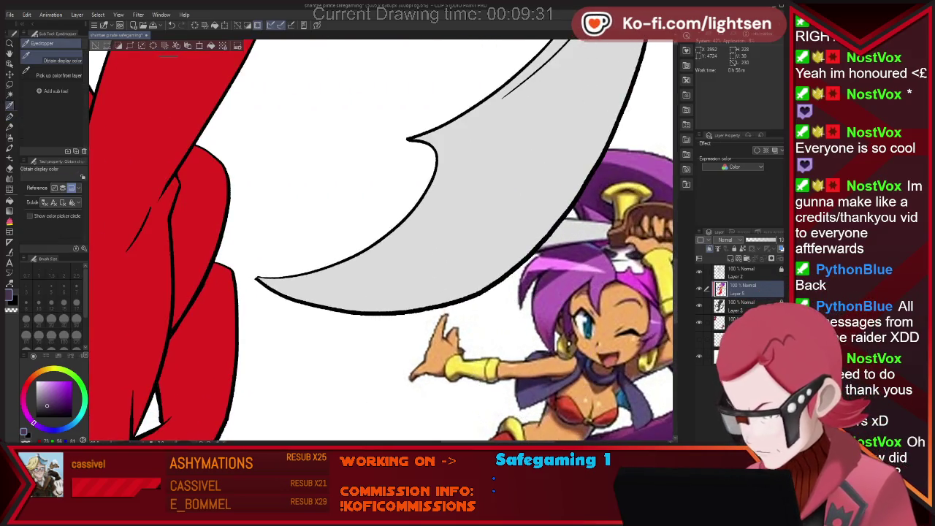
{"action": "scroll", "coordinate": [462, 354], "scroll_direction": "down", "scroll_amount": 2}
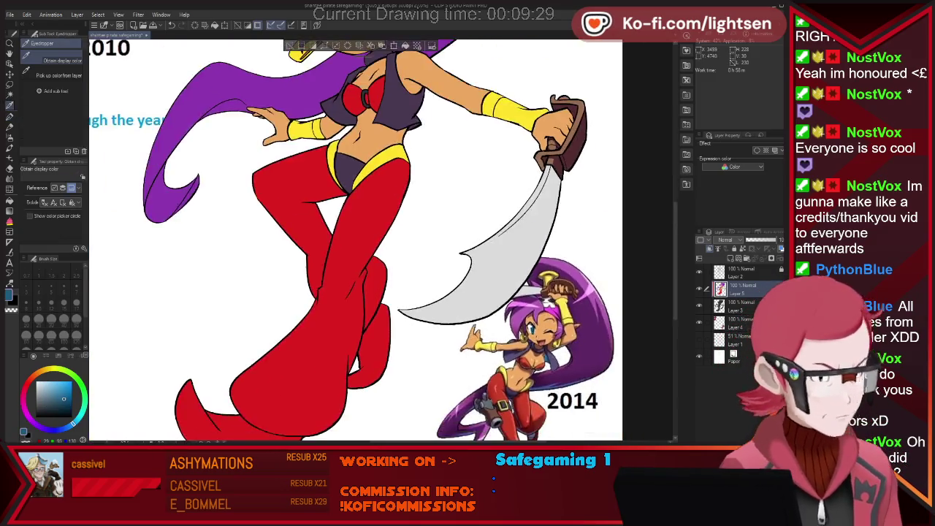
{"action": "scroll", "coordinate": [462, 354], "scroll_direction": "down", "scroll_amount": 3}
{"action": "scroll", "coordinate": [400, 222], "scroll_direction": "up", "scroll_amount": 3}
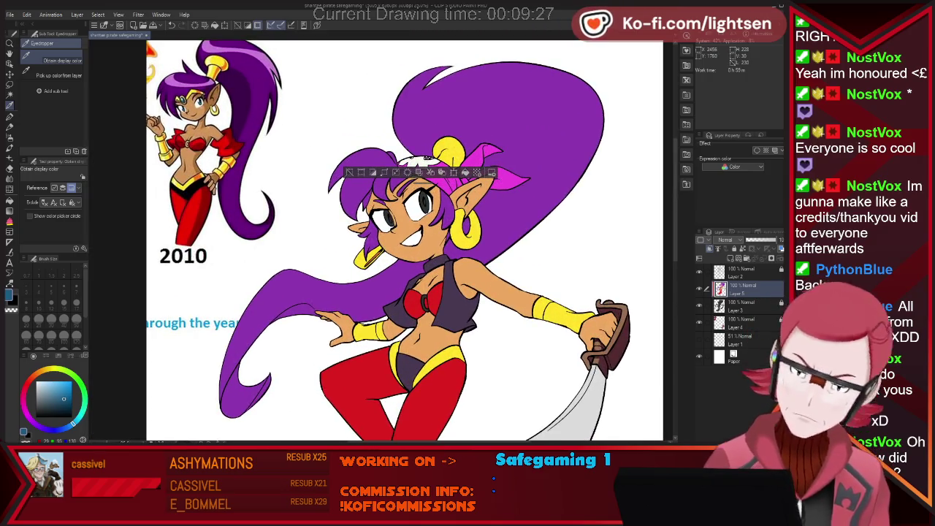
{"action": "key", "text": "w"}
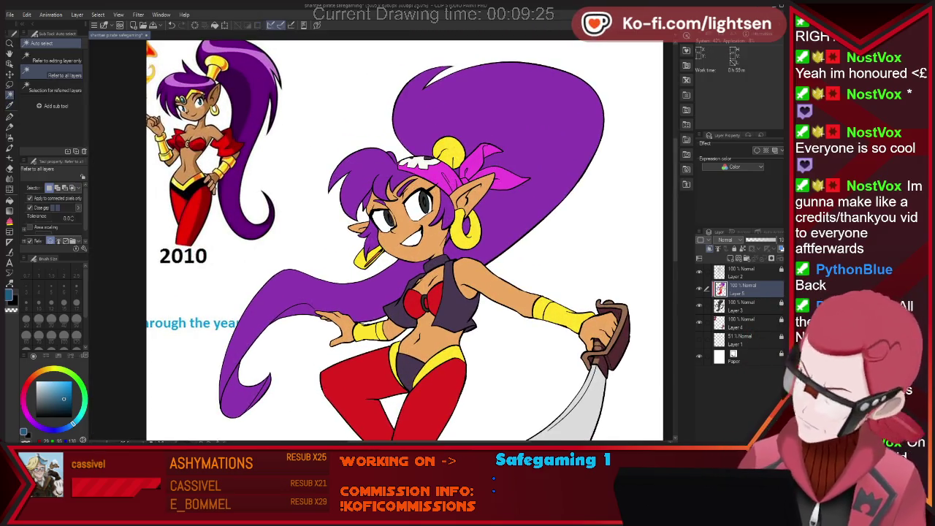
{"action": "left_click", "coordinate": [385, 217]}
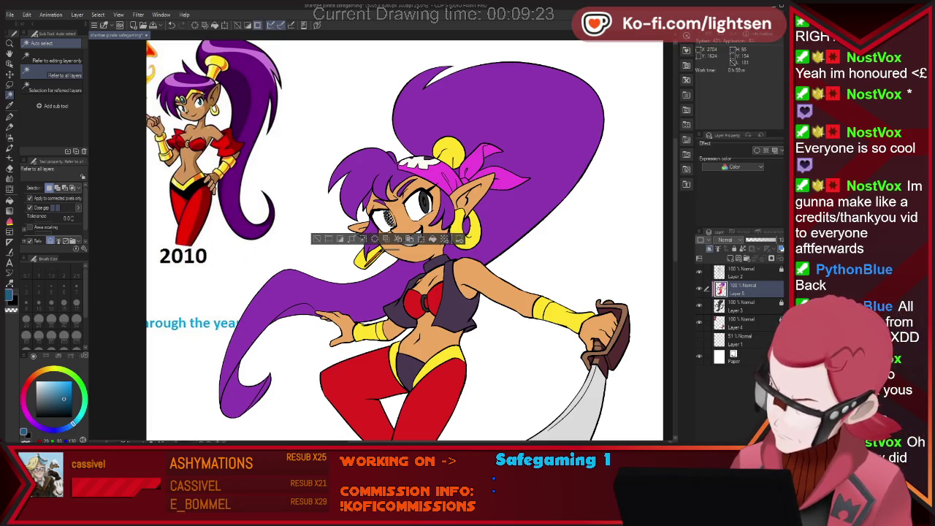
{"action": "key", "text": "p"}
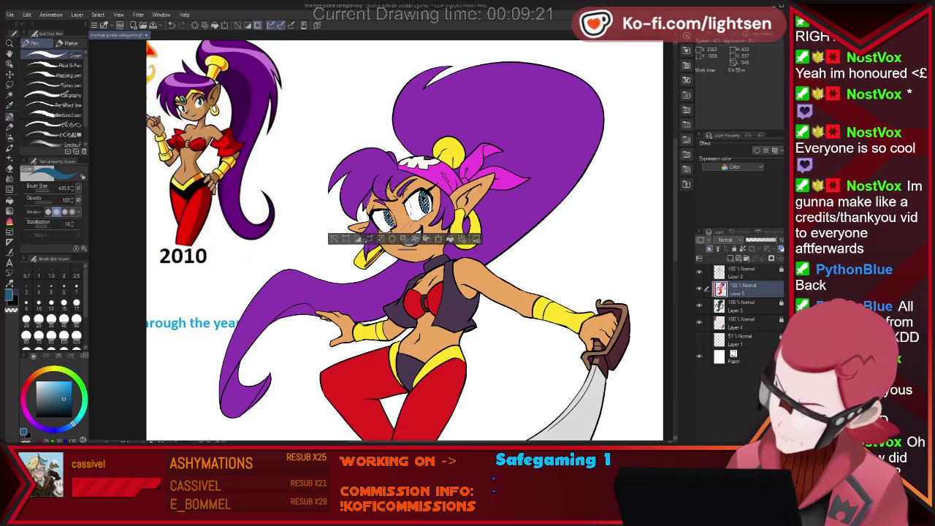
{"action": "key", "text": "ctrl+d"}
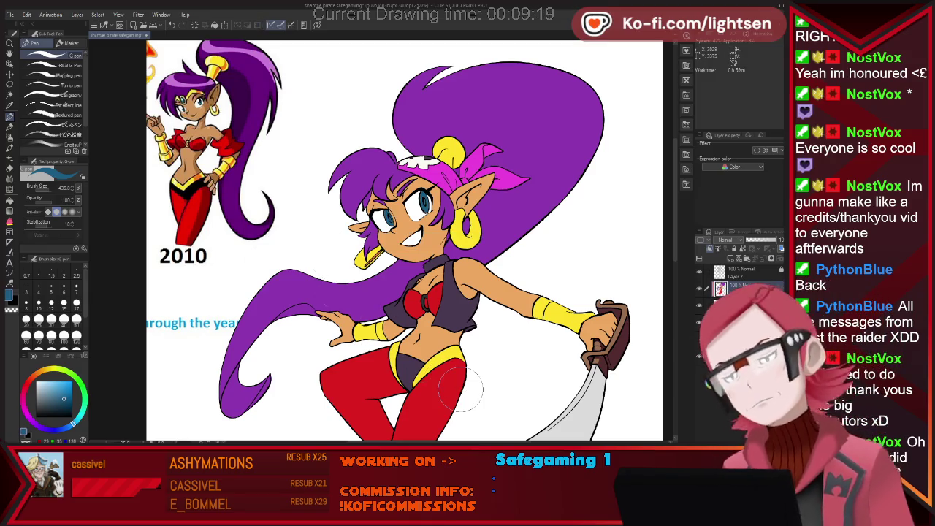
{"action": "key", "text": "ctrl+shift+n"}
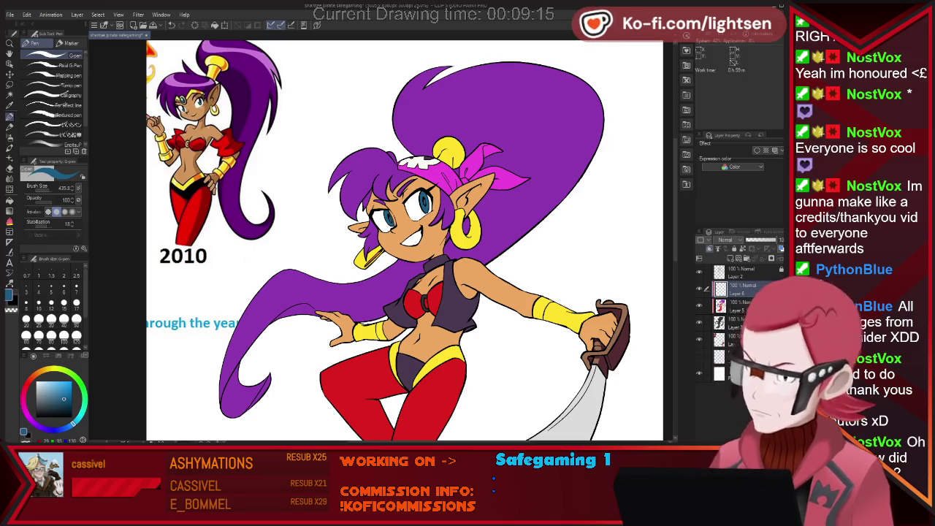
- Auto-select the big purple hair and its lower strand, and pick up the hair purple
{"action": "key", "text": "w"}
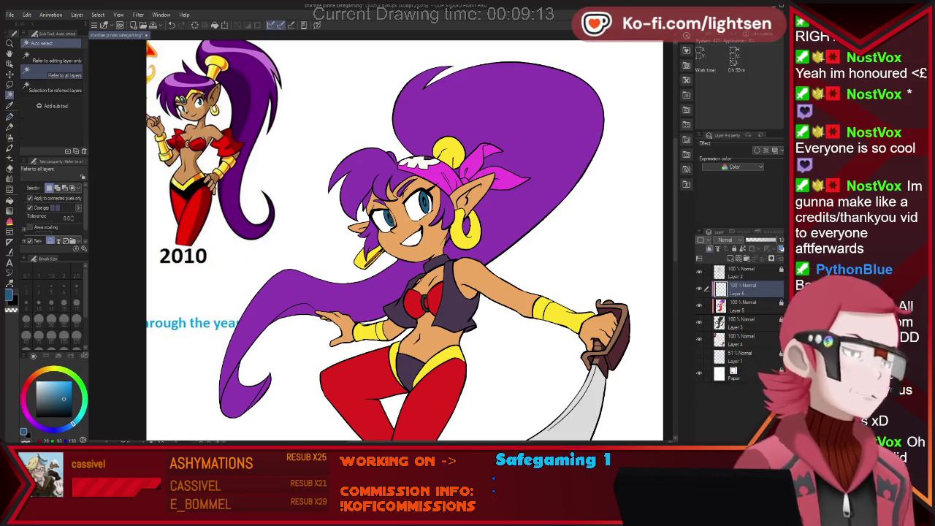
{"action": "left_click", "coordinate": [524, 185]}
{"action": "scroll", "coordinate": [524, 184], "scroll_direction": "down", "scroll_amount": 1}
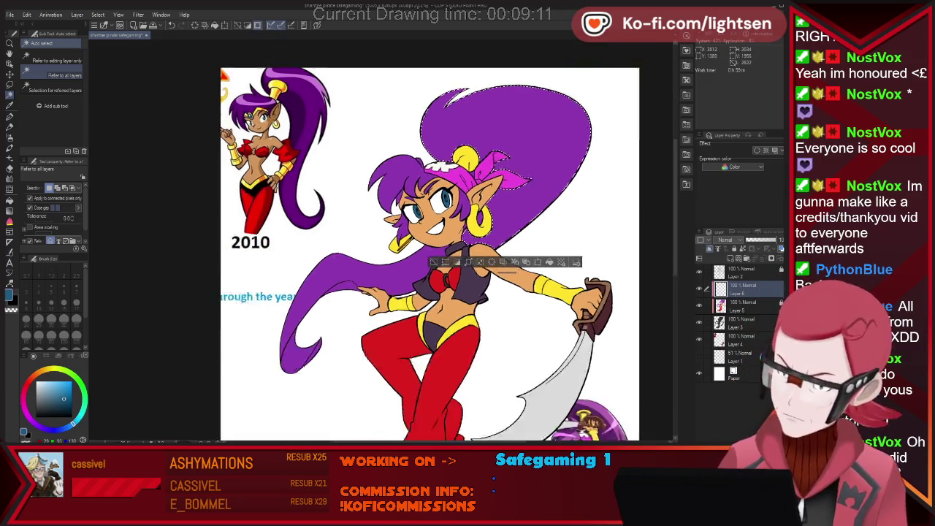
{"action": "scroll", "coordinate": [524, 184], "scroll_direction": "down", "scroll_amount": 1}
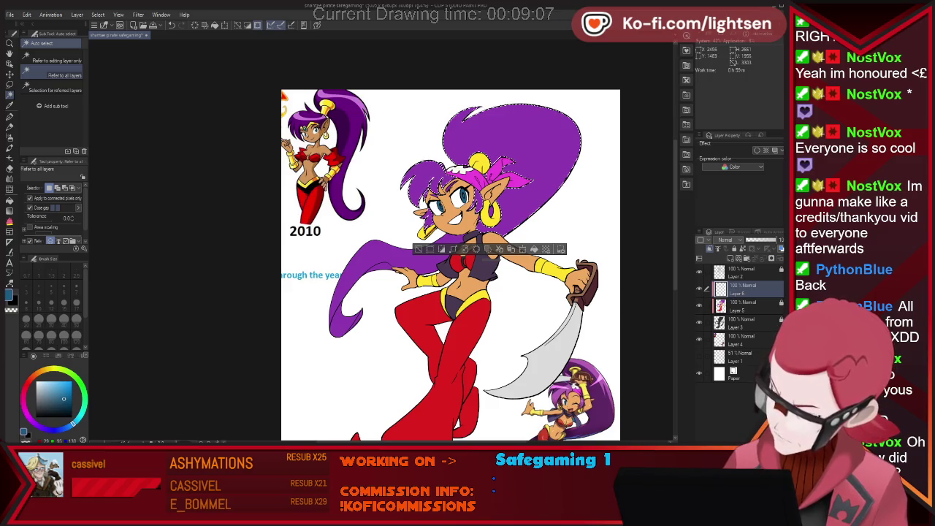
{"action": "left_click", "coordinate": [351, 300], "text": "shift"}
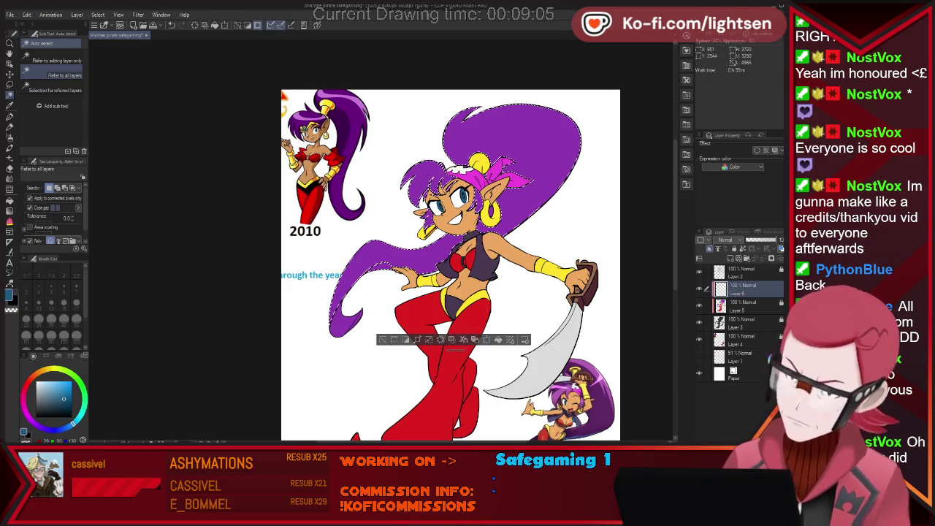
{"action": "key", "text": "i"}
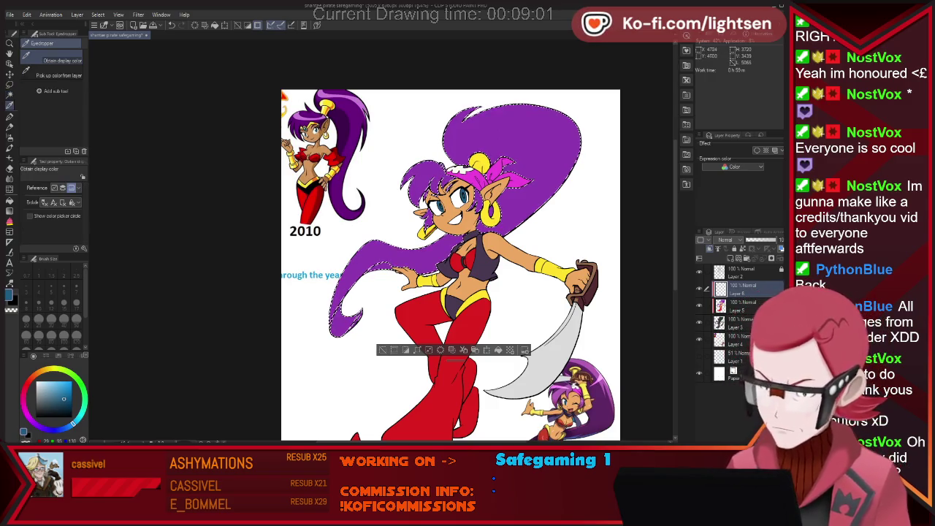
{"action": "key", "text": "p"}
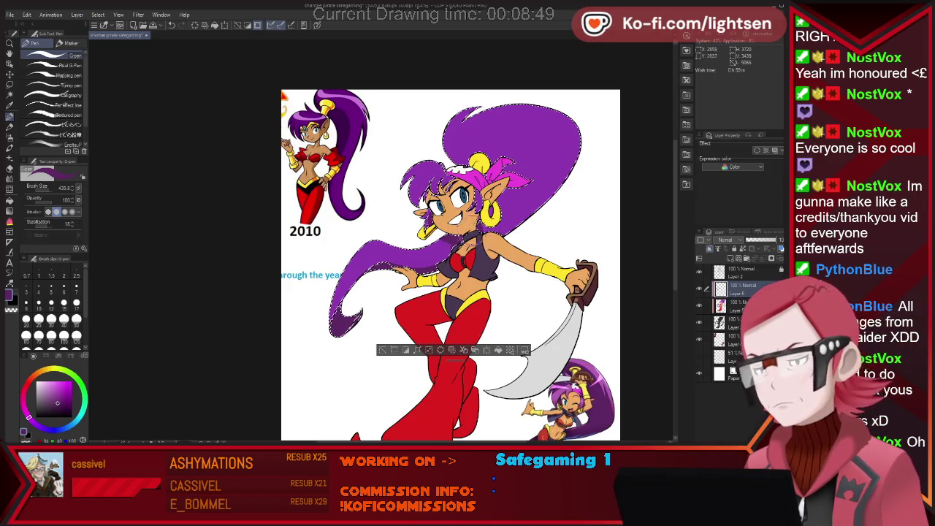
- Paint darker purple shading patches in the hair right of the bandana
{"action": "left_click_drag", "start_coordinate": [559, 155], "coordinate": [539, 175]}
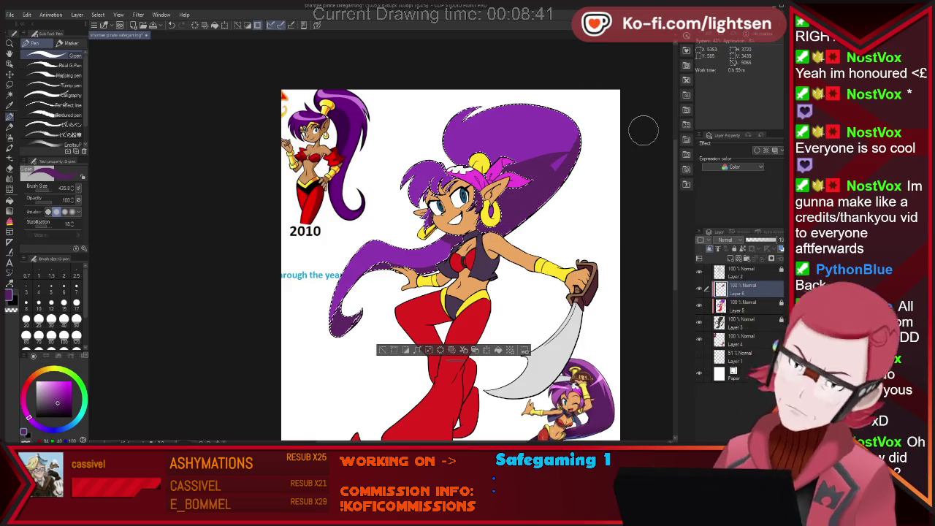
{"action": "left_click_drag", "start_coordinate": [521, 130], "coordinate": [526, 159]}
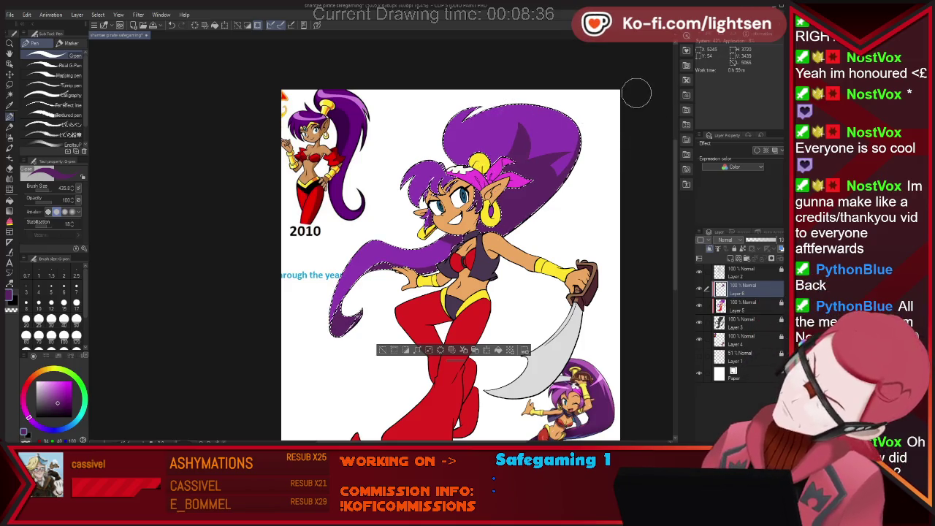
{"action": "key", "text": "ctrl+z"}
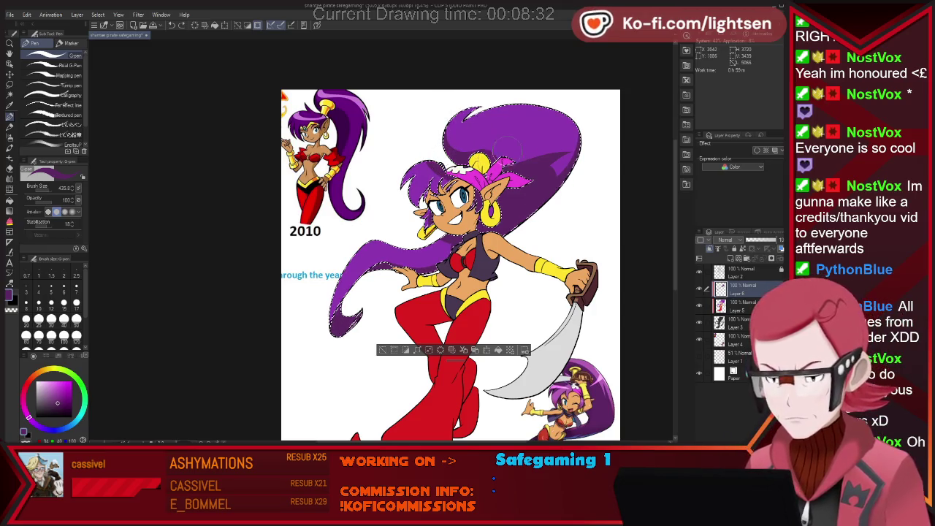
{"action": "key", "text": "ctrl+y"}
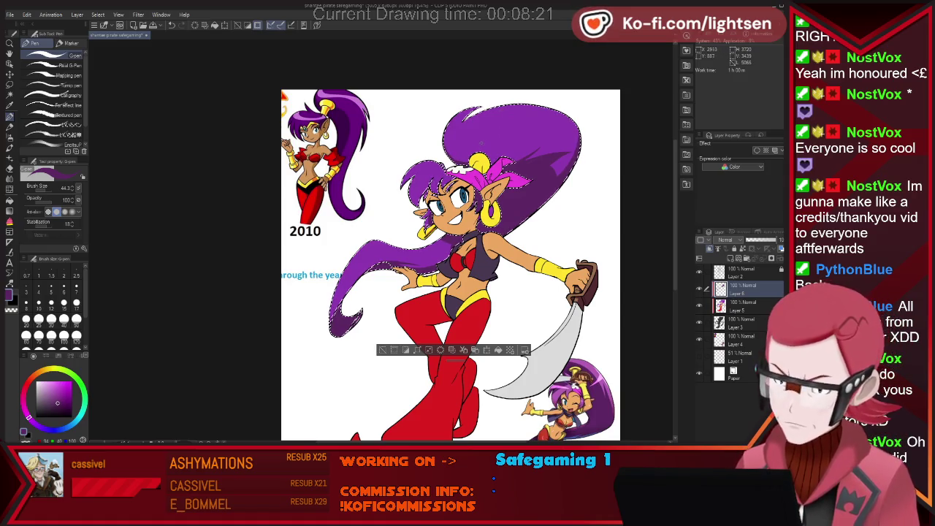
{"action": "key", "text": "i"}
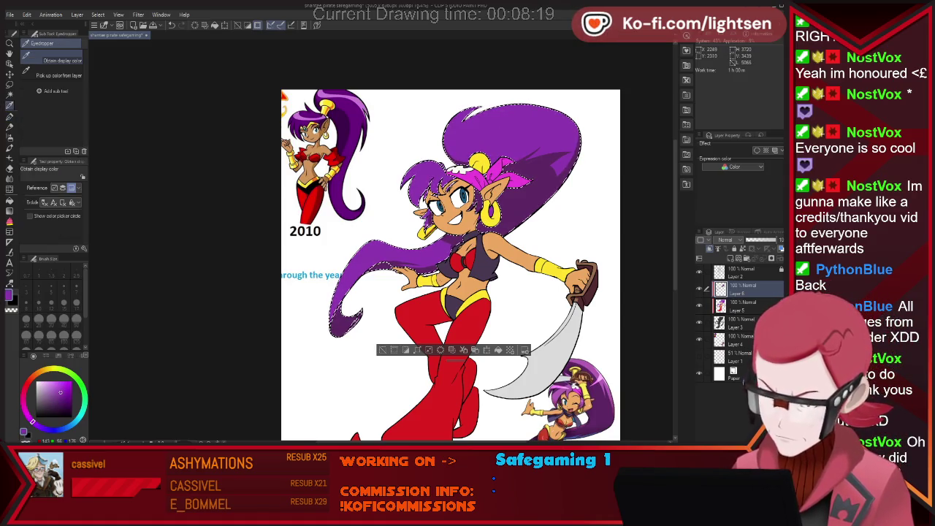
{"action": "key", "text": "p"}
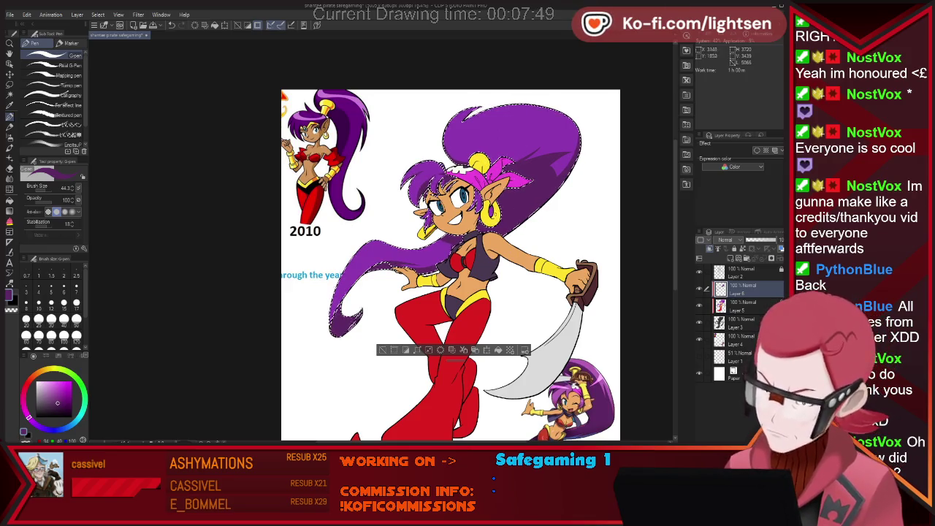
- Enlarge the pen to 338.1 and paint diagonal darker purple shadows across the hair
{"action": "key", "text": "w"}
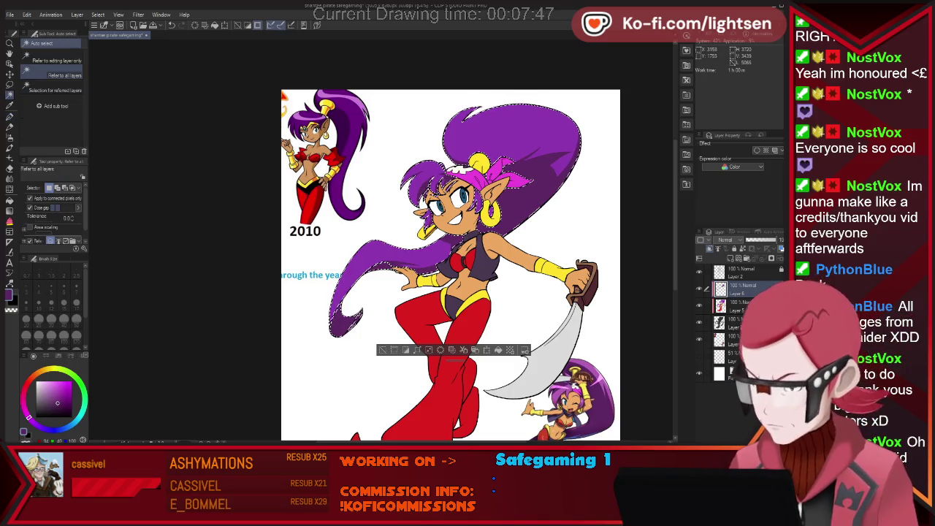
{"action": "key", "text": "p"}
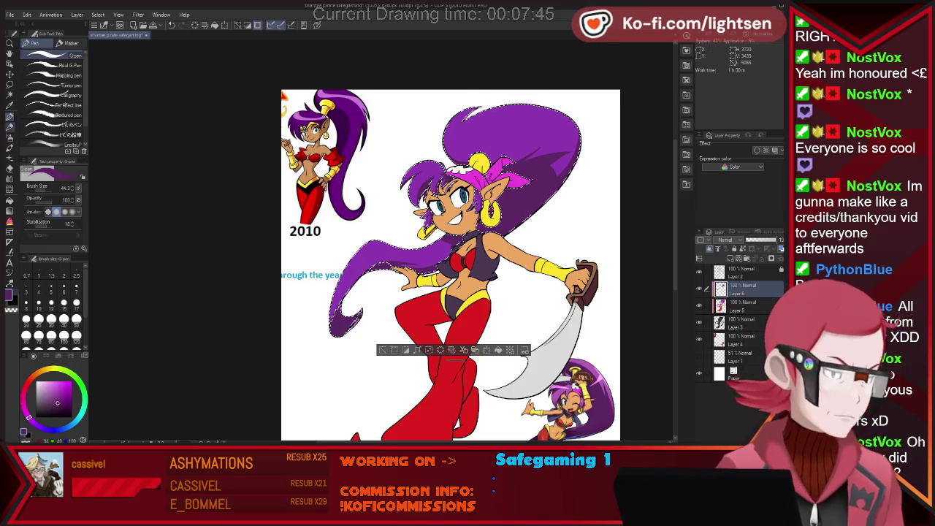
{"action": "key", "text": "b"}
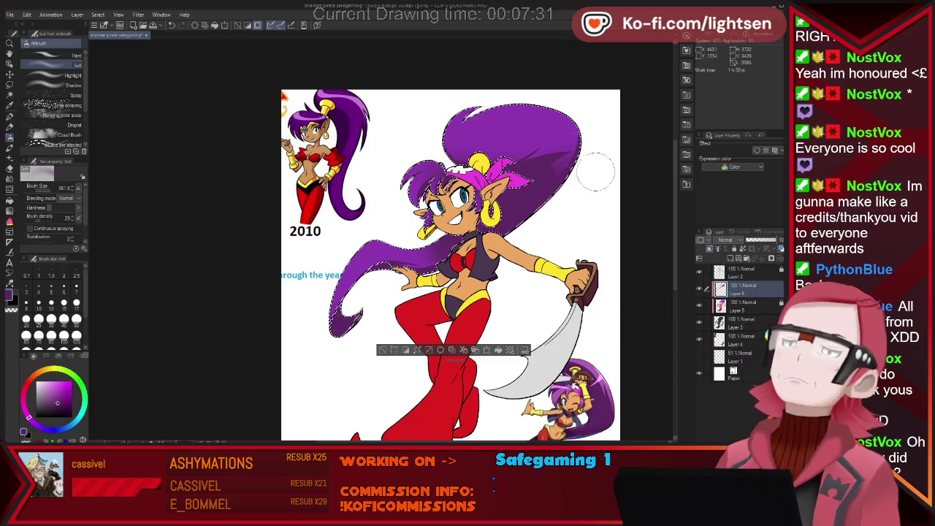
{"action": "key", "text": "i"}
{"action": "key", "text": "b"}
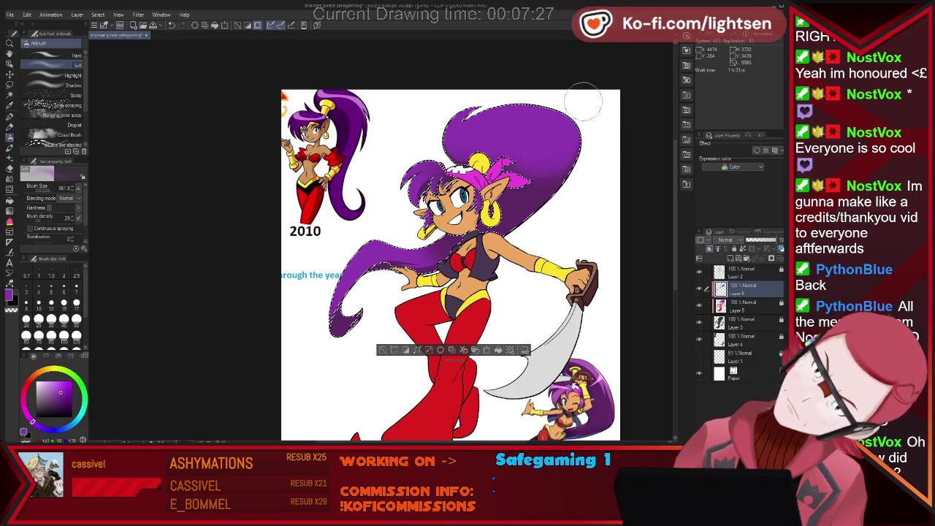
{"action": "key", "text": "i"}
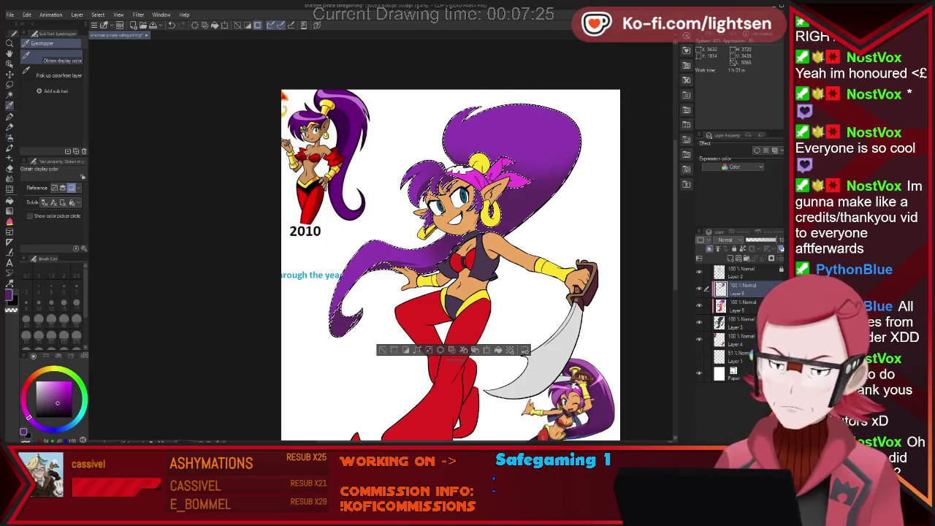
{"action": "key", "text": "p"}
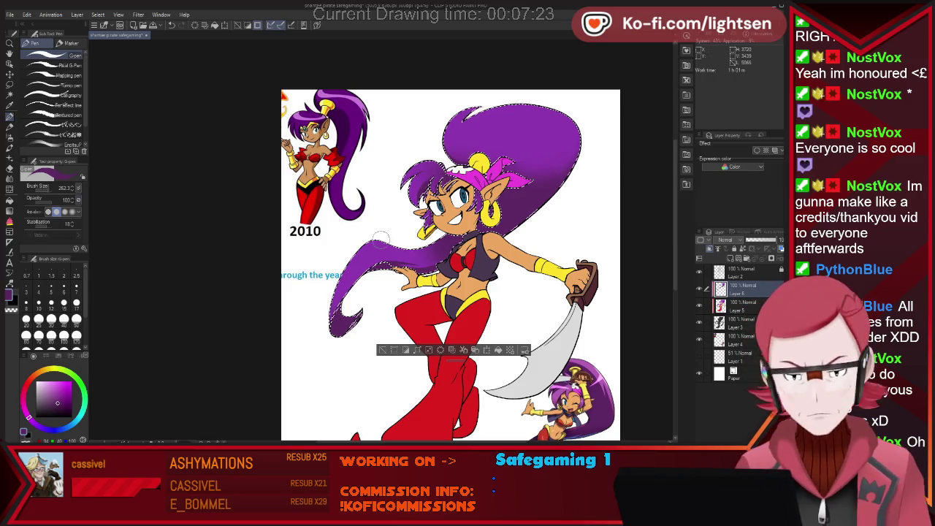
{"action": "key", "text": "bracketright"}
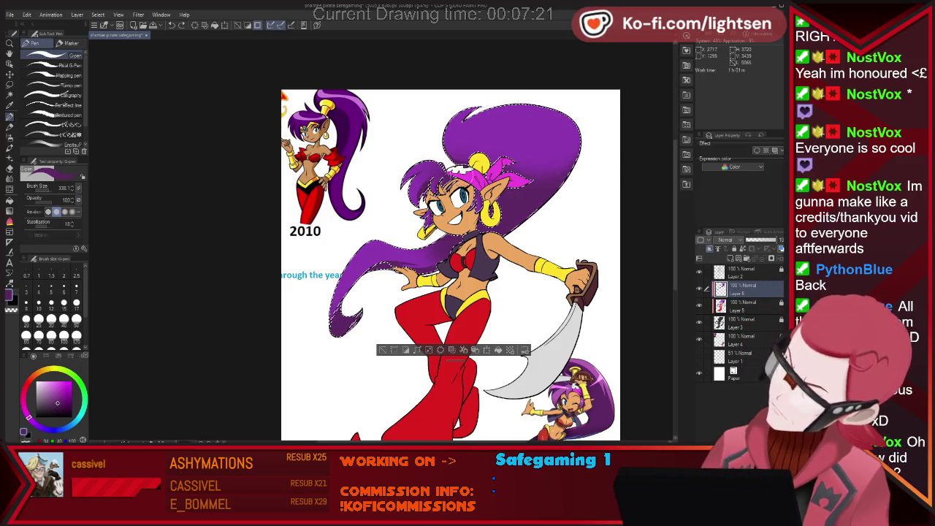
{"action": "left_click_drag", "start_coordinate": [520, 171], "coordinate": [579, 126]}
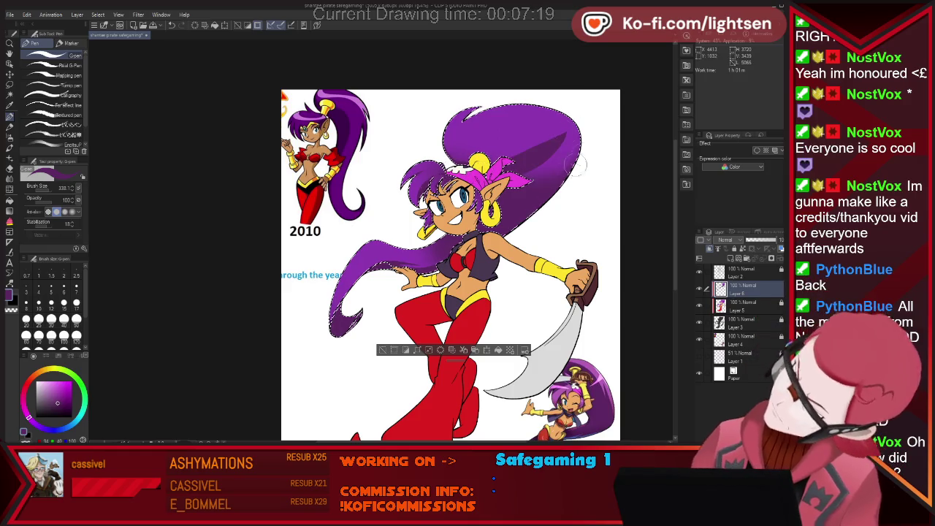
{"action": "left_click_drag", "start_coordinate": [560, 131], "coordinate": [518, 165]}
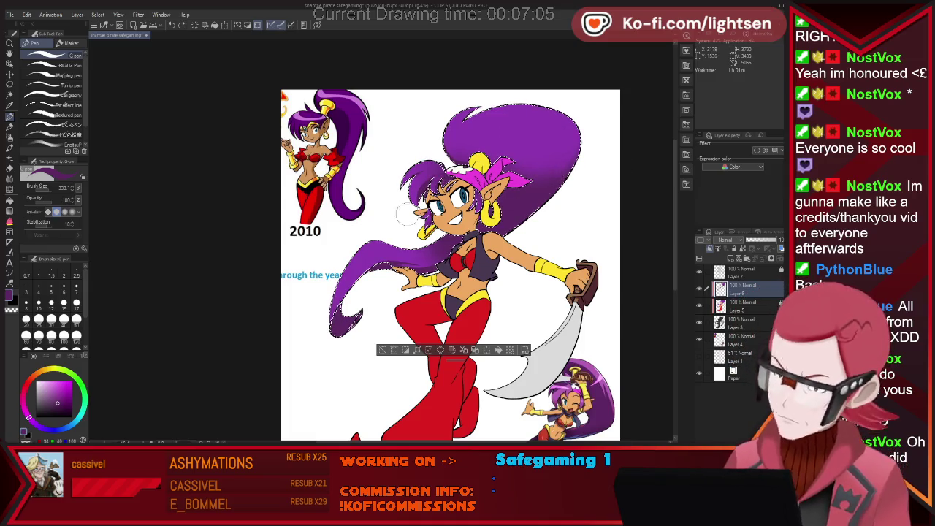
{"action": "mouse_move", "coordinate": [407, 213]}
{"action": "left_mouse_down"}
{"action": "mouse_move", "coordinate": [545, 177]}
{"action": "mouse_move", "coordinate": [539, 155]}
{"action": "left_mouse_up"}
{"action": "key", "text": "ctrl+z"}
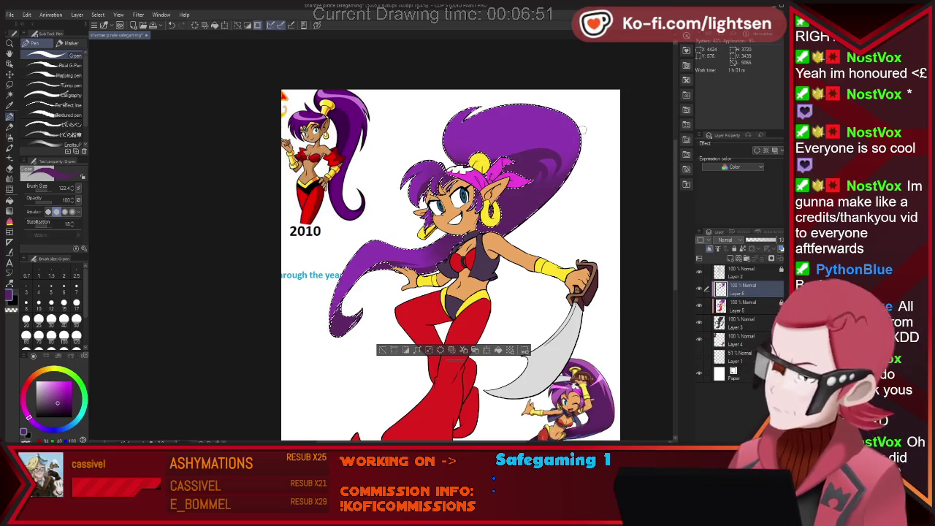
- Shade the hair near the hairband with a sampled purple, then add Layer 7 above
{"action": "key", "text": "b"}
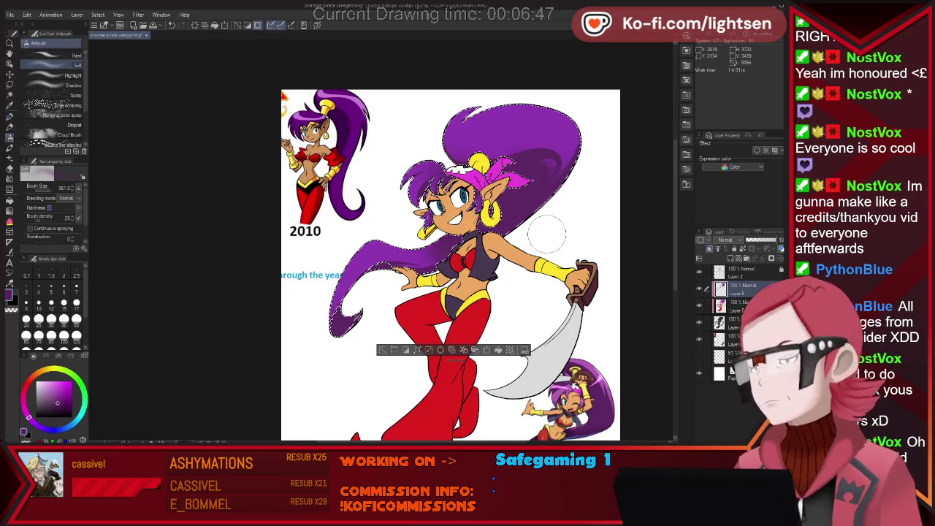
{"action": "key", "text": "p"}
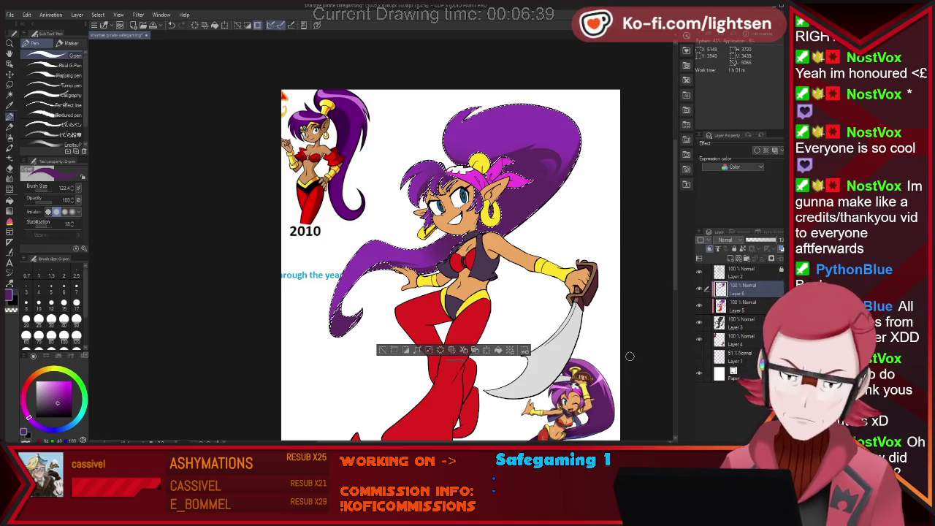
{"action": "key", "text": "i"}
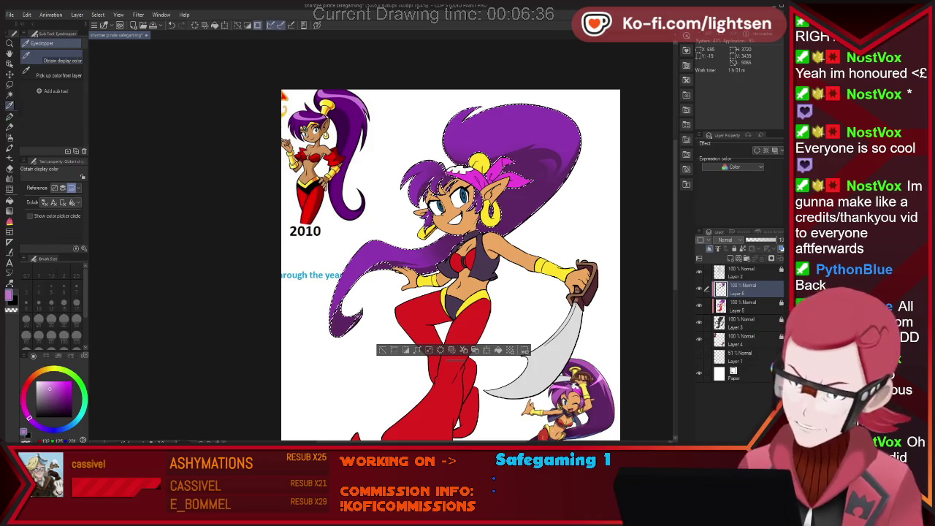
{"action": "left_click", "coordinate": [424, 173]}
{"action": "left_click_drag", "start_coordinate": [505, 175], "coordinate": [538, 161]}
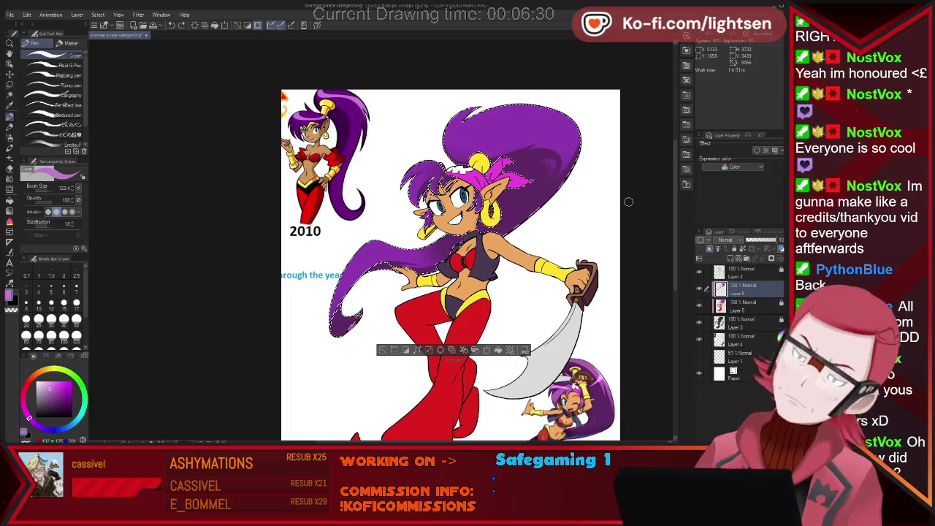
{"action": "key", "text": "ctrl+shift+n"}
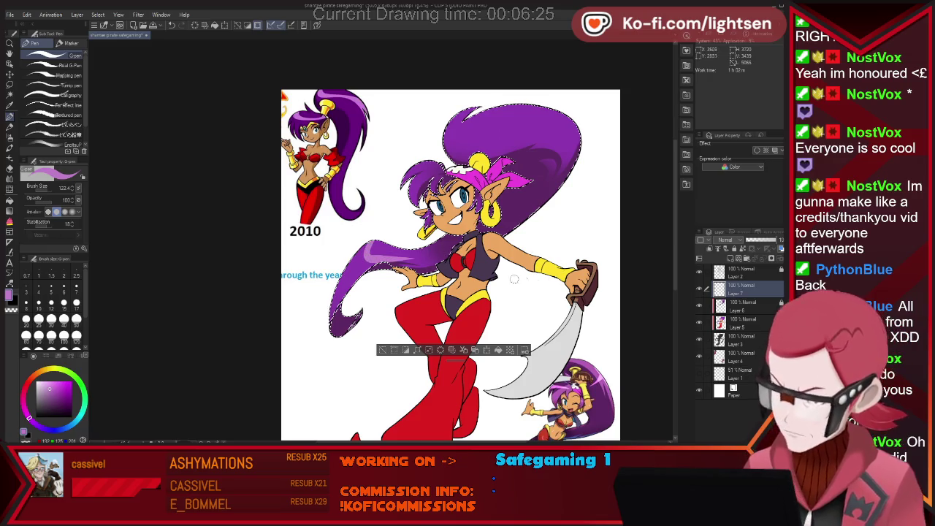
- Paint lighter purple highlight streaks on the hair, erasing to refine them
{"action": "key", "text": "e"}
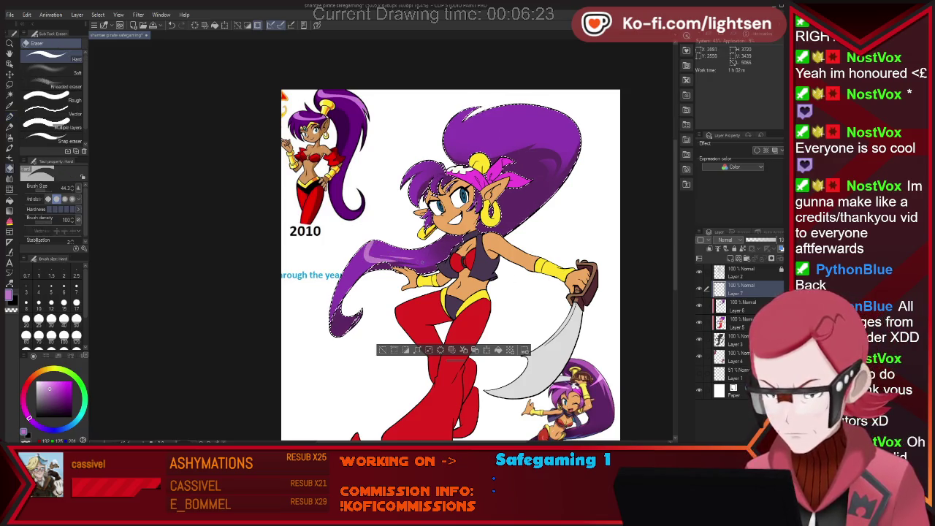
{"action": "key", "text": "p"}
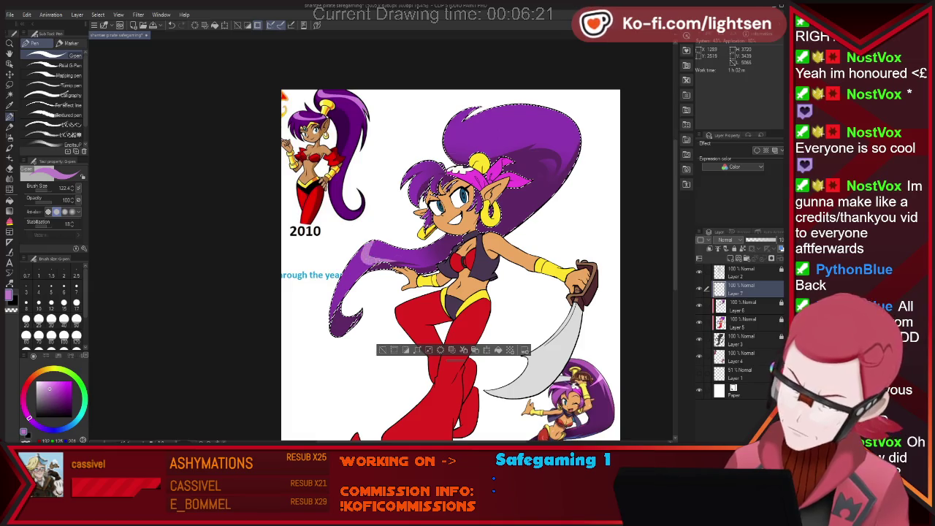
{"action": "key", "text": "e"}
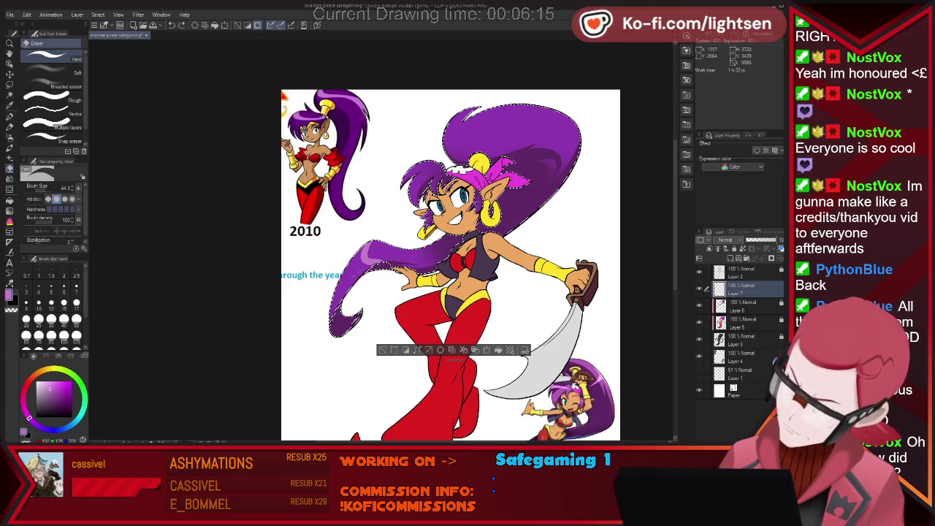
{"action": "key", "text": "p"}
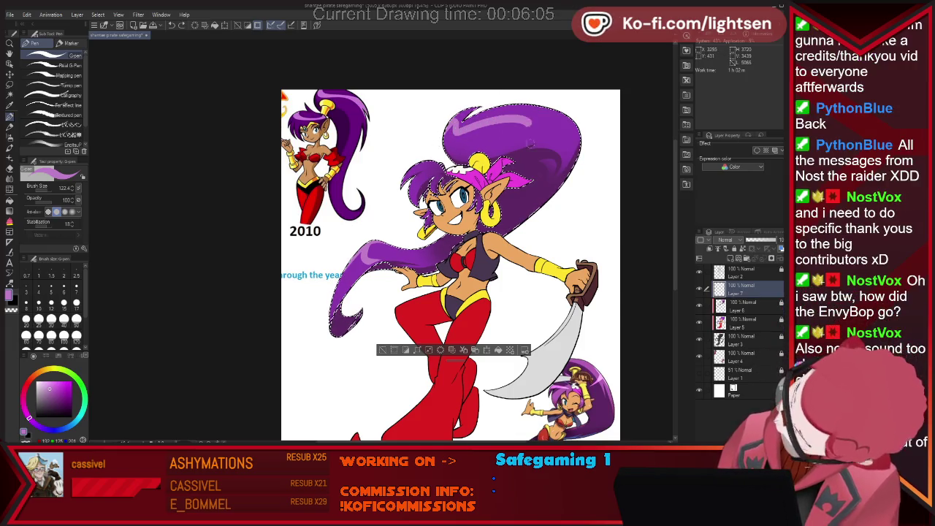
{"action": "key", "text": "e"}
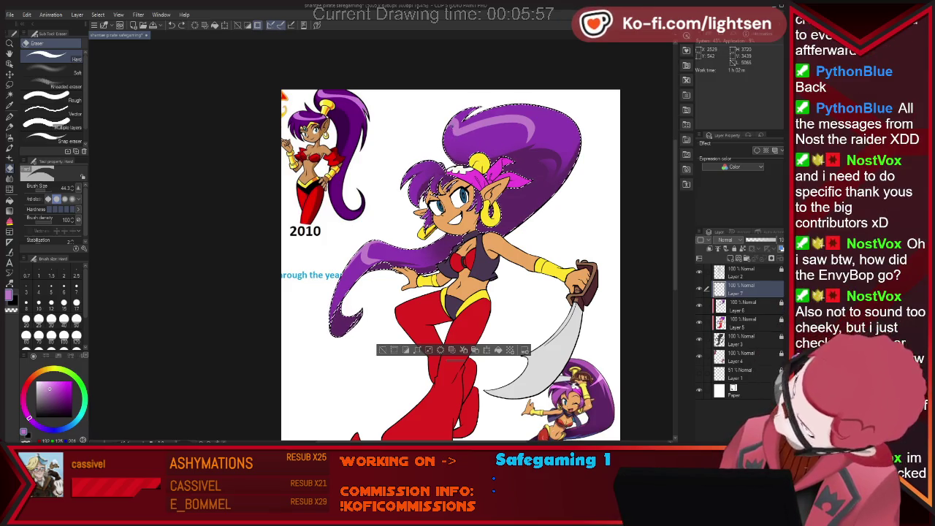
{"action": "key", "text": "p"}
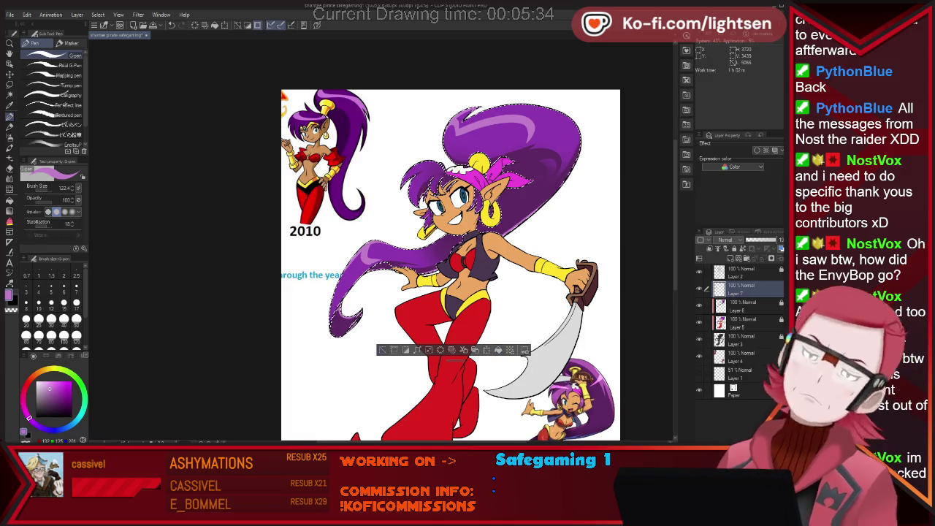
- Restore the hair selection, airbrush soft highlights on the top of the hair, and deselect
{"action": "left_click", "coordinate": [381, 351]}
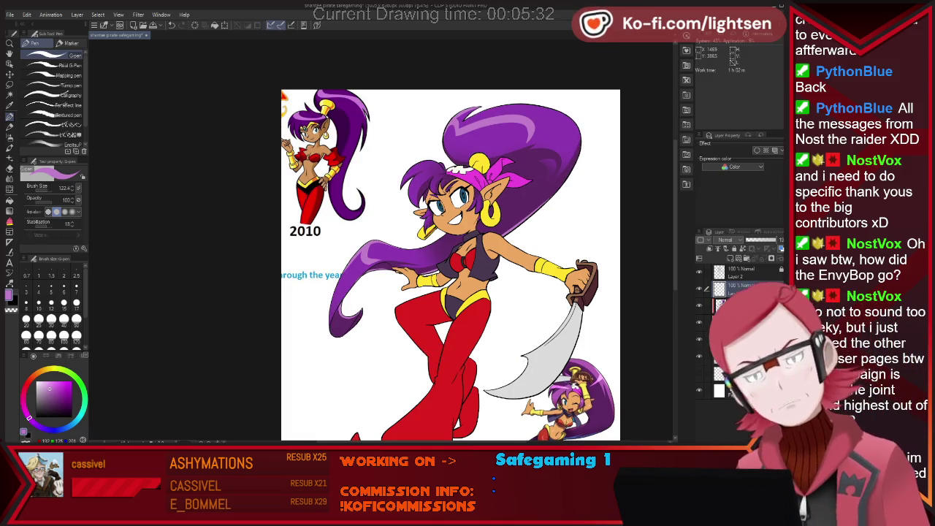
{"action": "key", "text": "ctrl+z"}
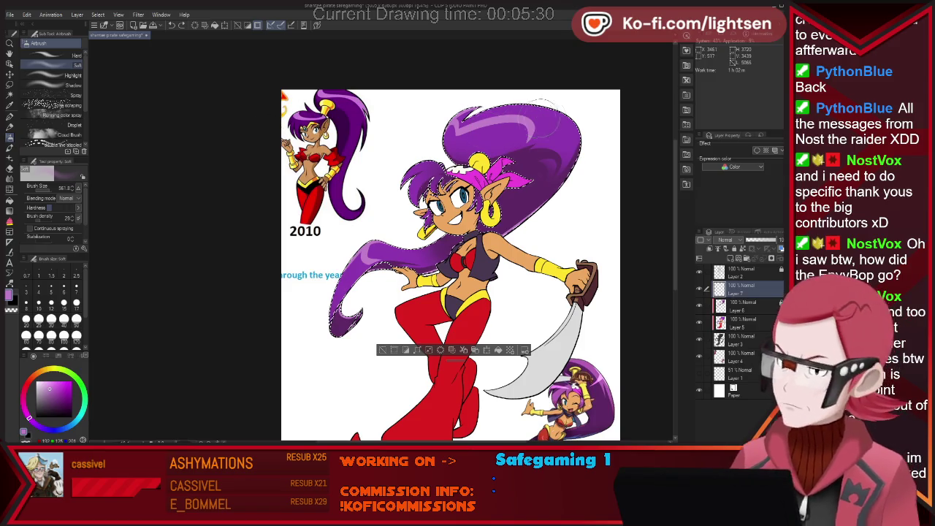
{"action": "left_click_drag", "start_coordinate": [532, 120], "coordinate": [559, 146]}
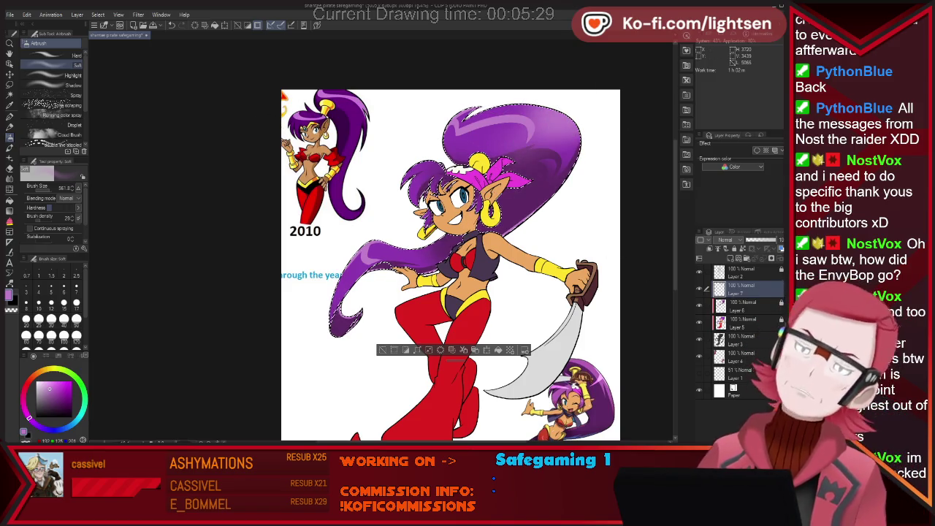
{"action": "key", "text": "p"}
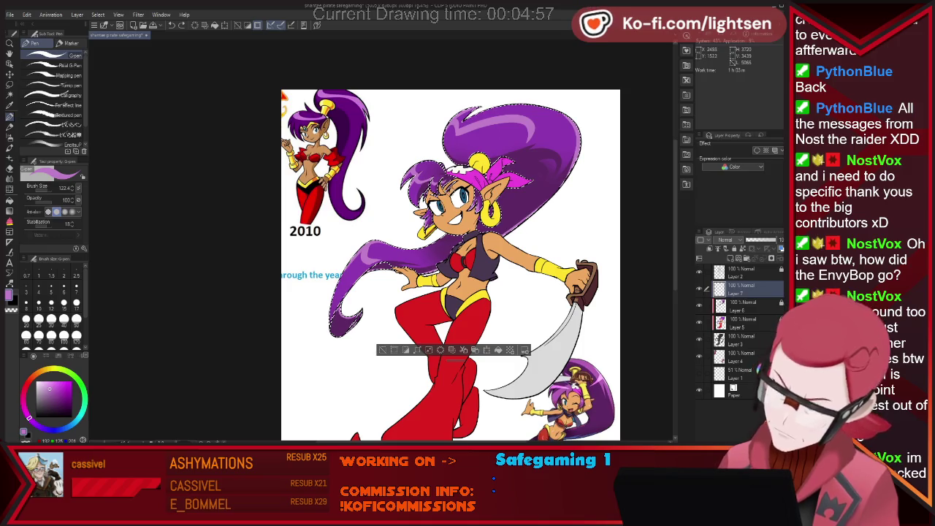
{"action": "left_click", "coordinate": [383, 350]}
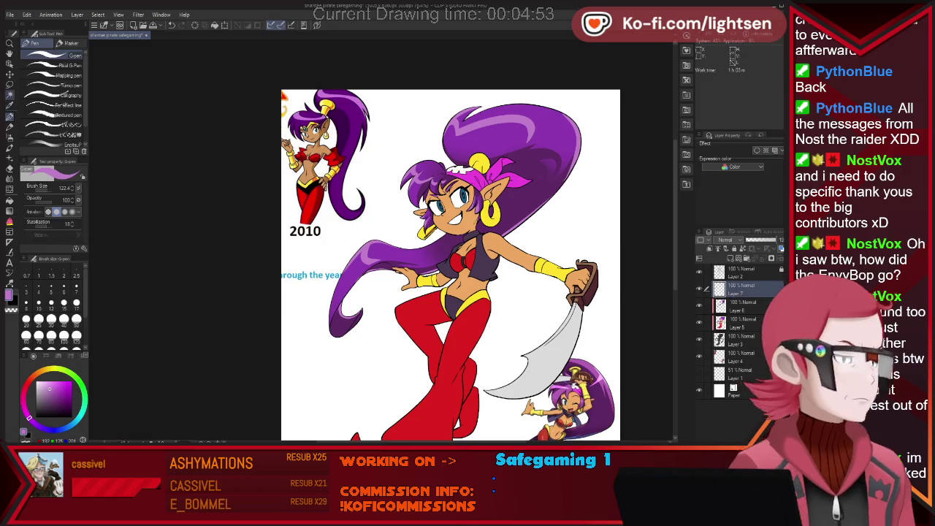
- Auto-select the skin areas and sample a brownish skin tone for shading
{"action": "key", "text": "w"}
{"action": "left_click", "coordinate": [467, 266]}
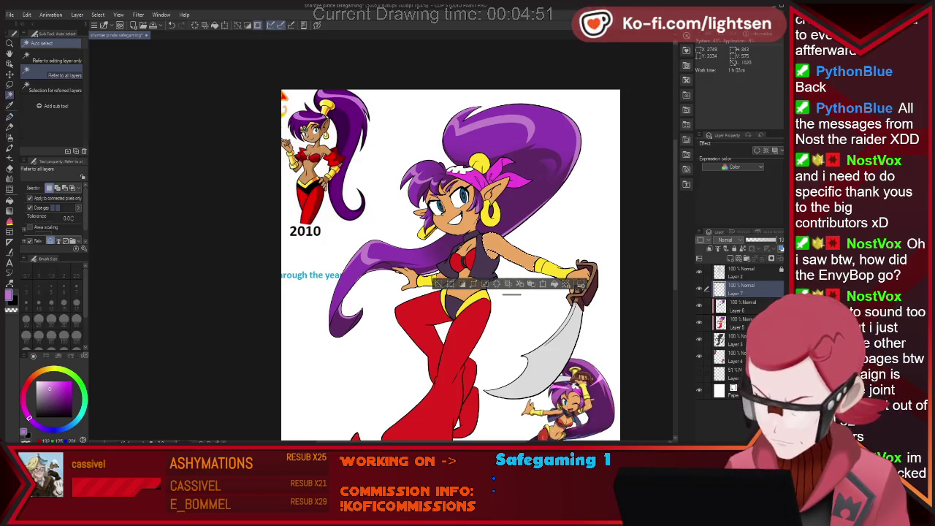
{"action": "left_click", "coordinate": [457, 296]}
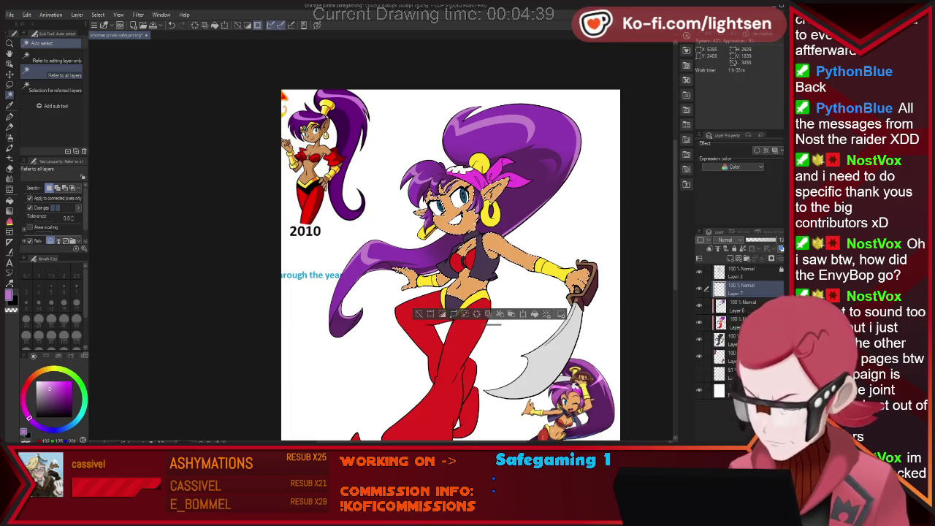
{"action": "key", "text": "i"}
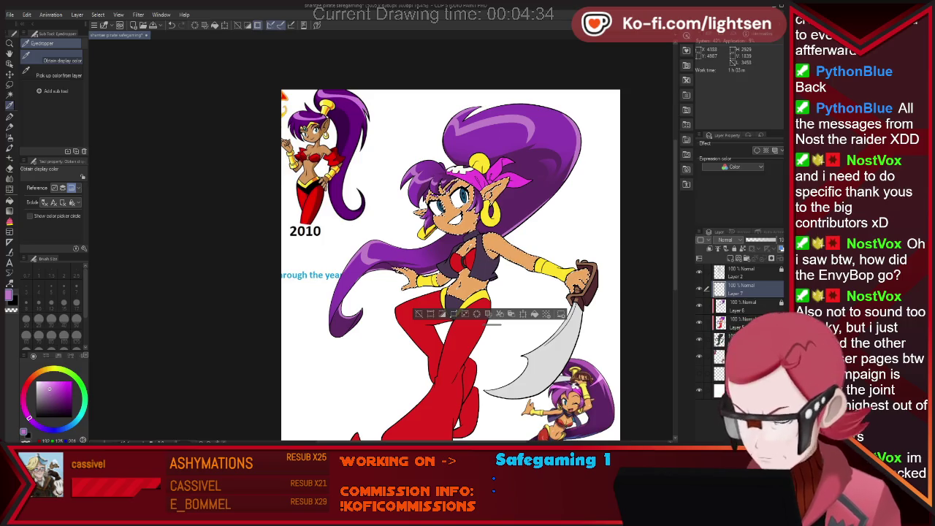
{"action": "scroll", "coordinate": [451, 263], "scroll_direction": "down", "scroll_amount": 3}
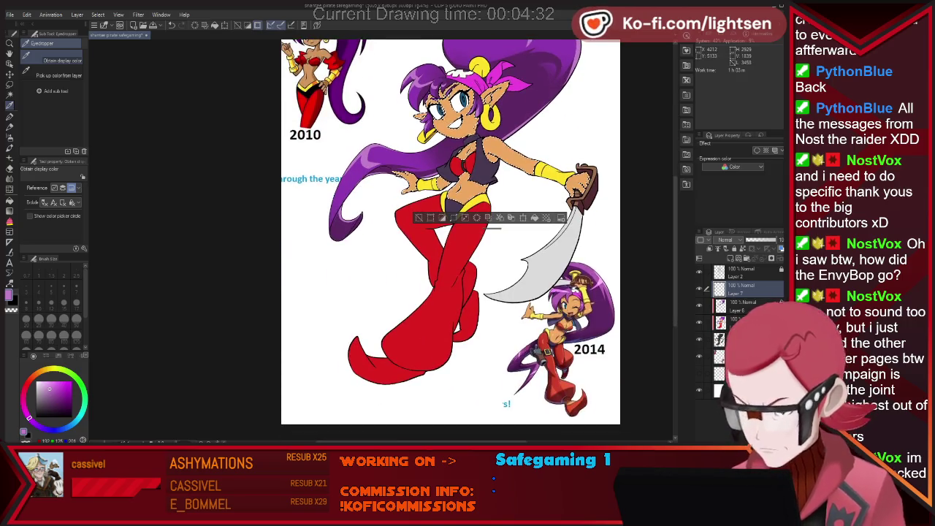
{"action": "left_click", "coordinate": [439, 98]}
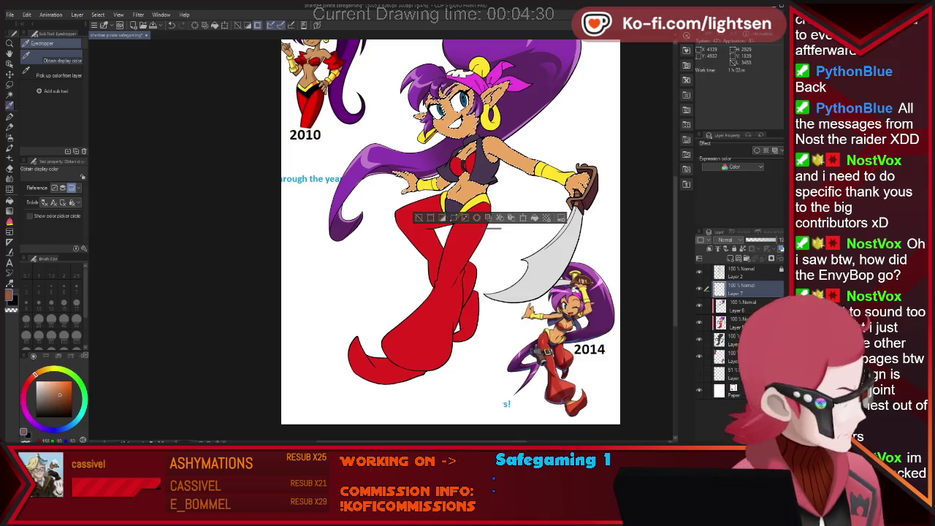
{"action": "key", "text": "p"}
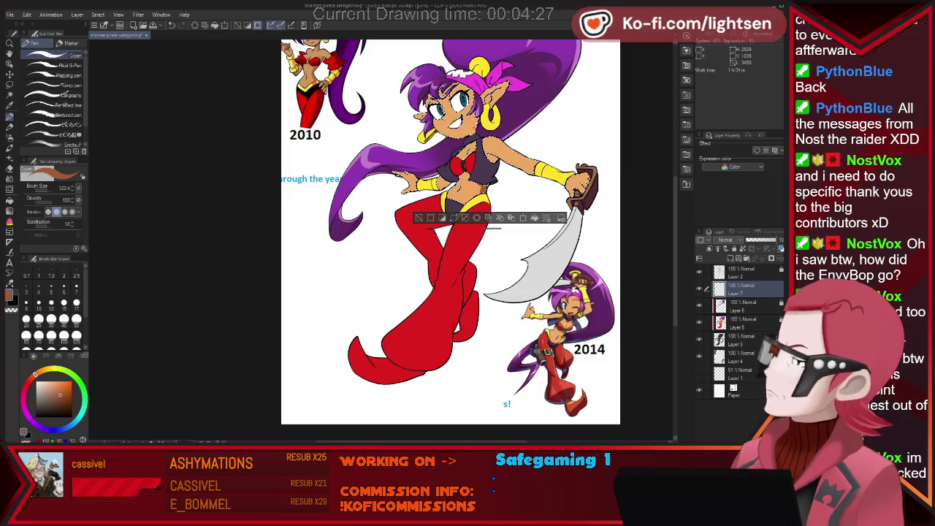
- Paint brown shading on the face, chest and arms, erasing to clean it up
{"action": "scroll", "coordinate": [450, 241], "scroll_direction": "up", "scroll_amount": 1}
{"action": "scroll", "coordinate": [451, 242], "scroll_direction": "up", "scroll_amount": 3}
{"action": "scroll", "coordinate": [451, 263], "scroll_direction": "up", "scroll_amount": 1}
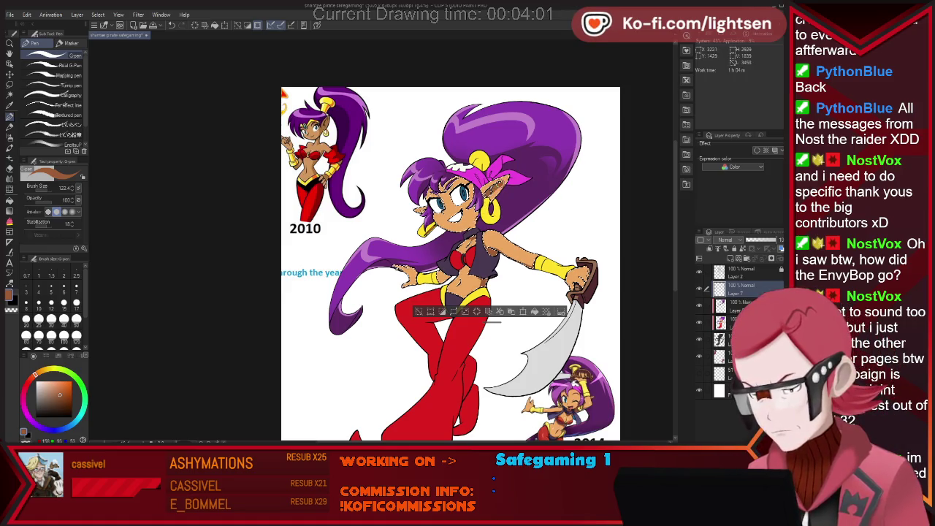
{"action": "key", "text": "e"}
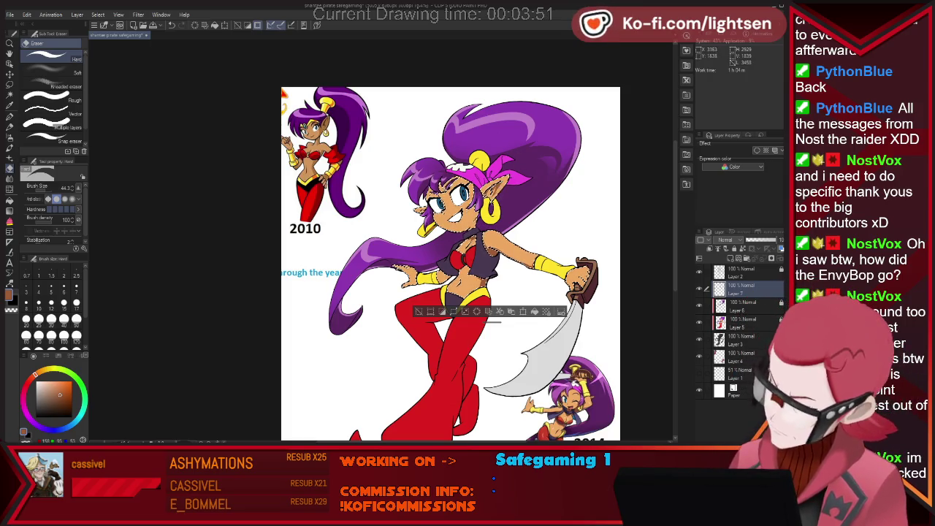
{"action": "key", "text": "p"}
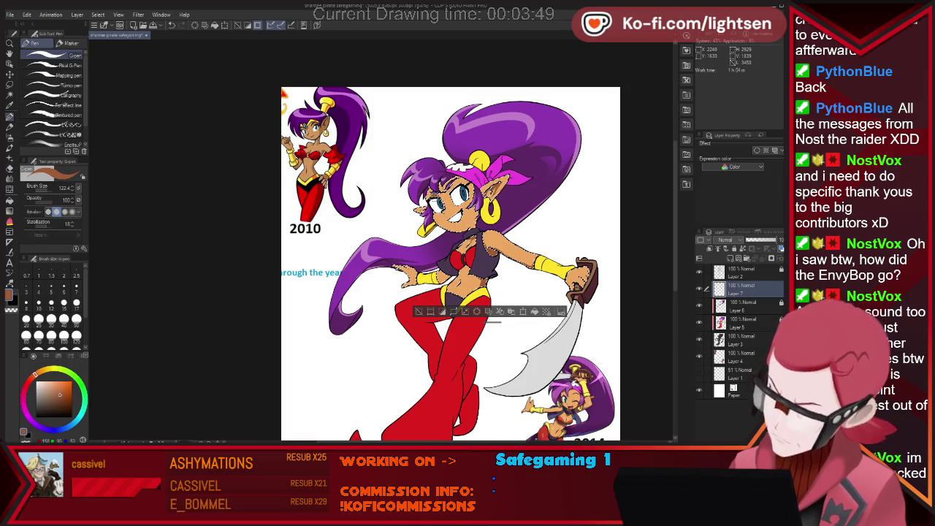